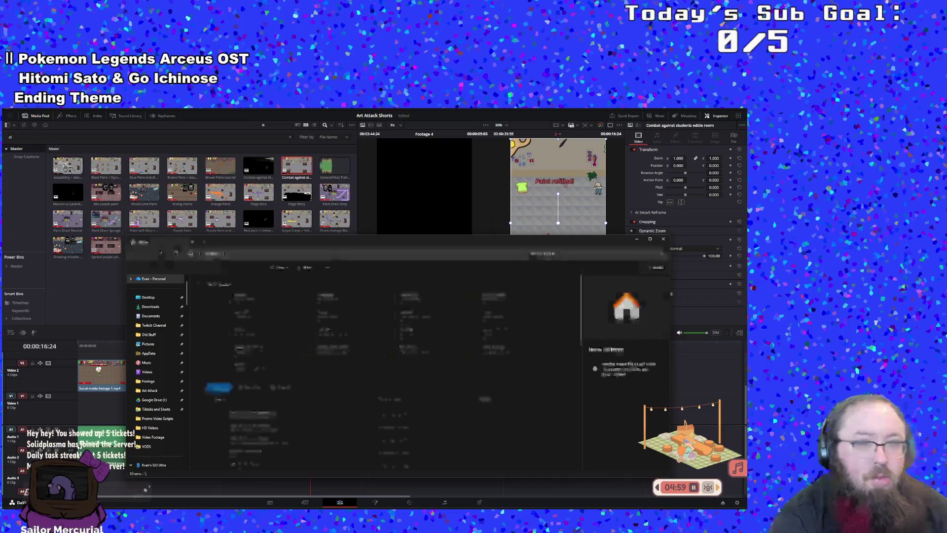
# - Drag the File Explorer window aside to reveal the Art Attack Shorts timeline and media pool
pyautogui.moveTo(318, 245); pyautogui.dragTo(0, 237)
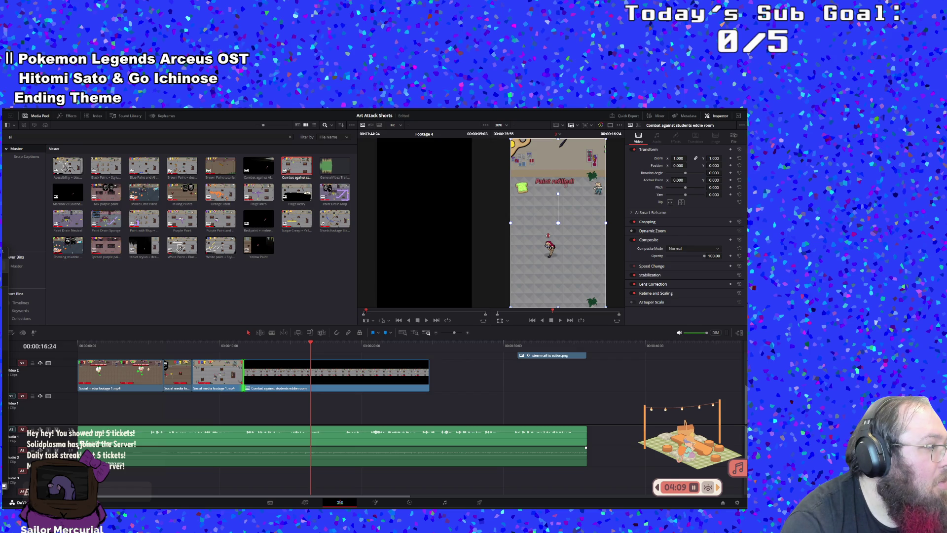
# - Add SecurityMeleeAttack.gif to the media pool and place it on V3 above the game footage
pyautogui.moveTo(391, 423)
pyautogui.mouseDown()
pyautogui.moveTo(392, 402)
pyautogui.moveTo(306, 354)
pyautogui.moveTo(350, 375)
pyautogui.moveTo(265, 383)
pyautogui.mouseUp()
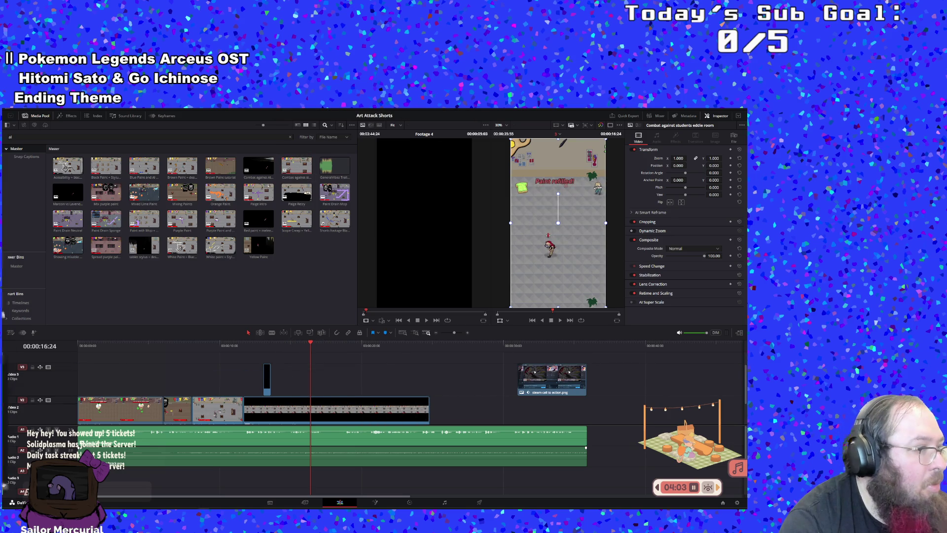
pyautogui.moveTo(61, 369)
pyautogui.mouseDown()
pyautogui.moveTo(308, 397)
pyautogui.moveTo(287, 362)
pyautogui.moveTo(301, 342)
pyautogui.moveTo(284, 353)
pyautogui.moveTo(288, 347)
pyautogui.moveTo(290, 379)
pyautogui.moveTo(291, 364)
pyautogui.moveTo(275, 360)
pyautogui.mouseUp()
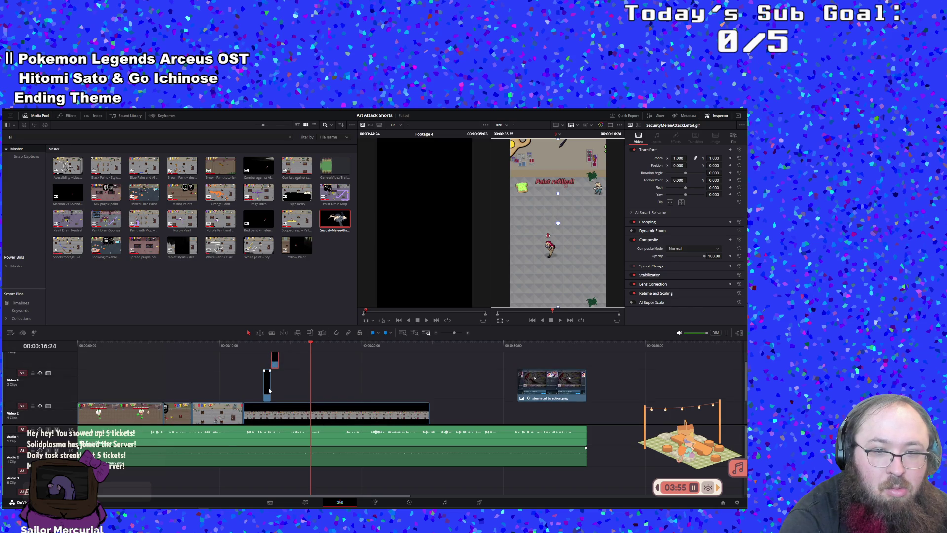
pyautogui.click(269, 387)
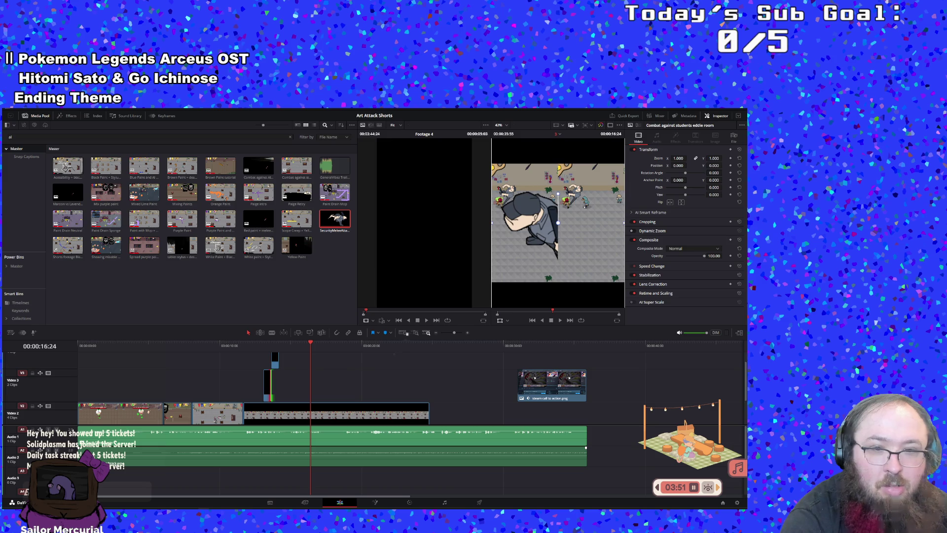
# - Zoom the timeline around 00:00:12:59 and play the overlay forward and in reverse to review the attack
pyautogui.moveTo(454, 333)
pyautogui.mouseDown()
pyautogui.moveTo(428, 333)
pyautogui.moveTo(447, 339)
pyautogui.mouseUp()
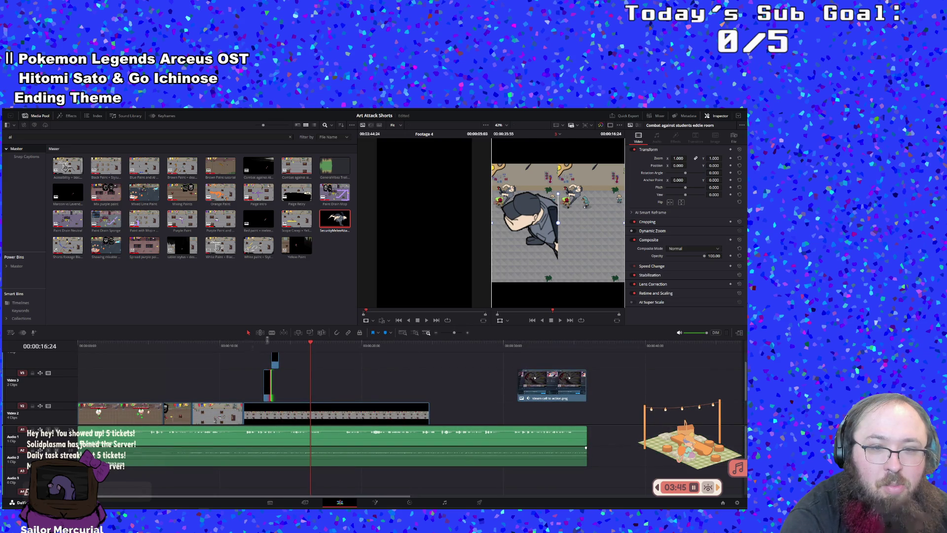
pyautogui.click(261, 341)
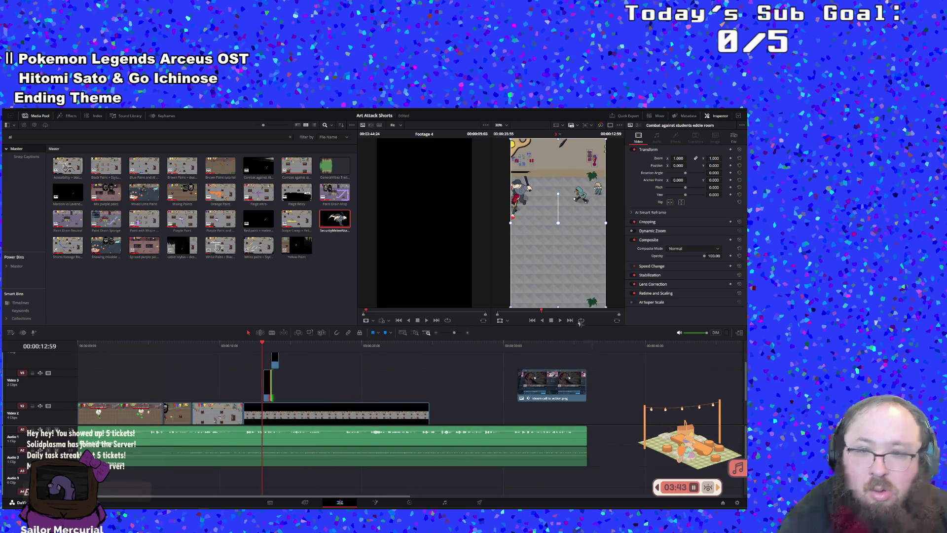
pyautogui.moveTo(454, 332); pyautogui.dragTo(465, 333)
pyautogui.click(558, 321)
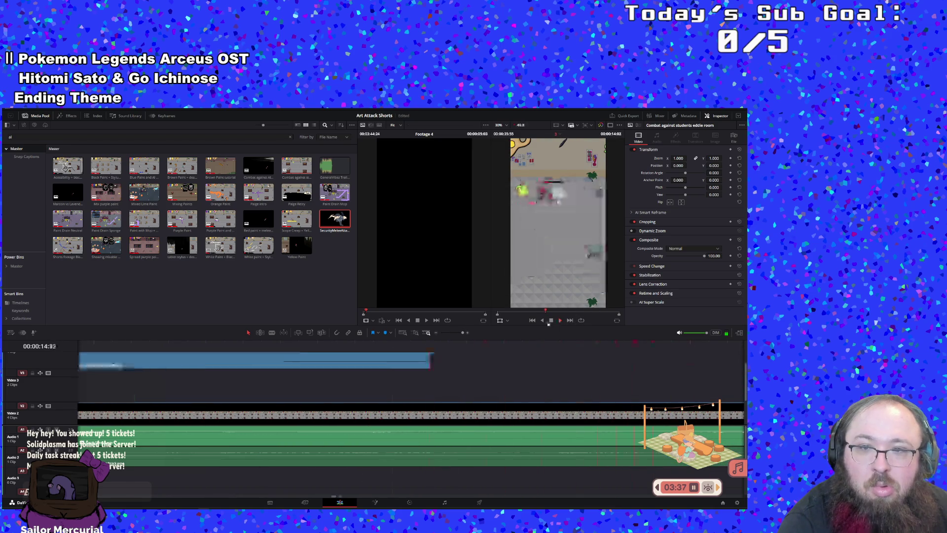
pyautogui.press('j')
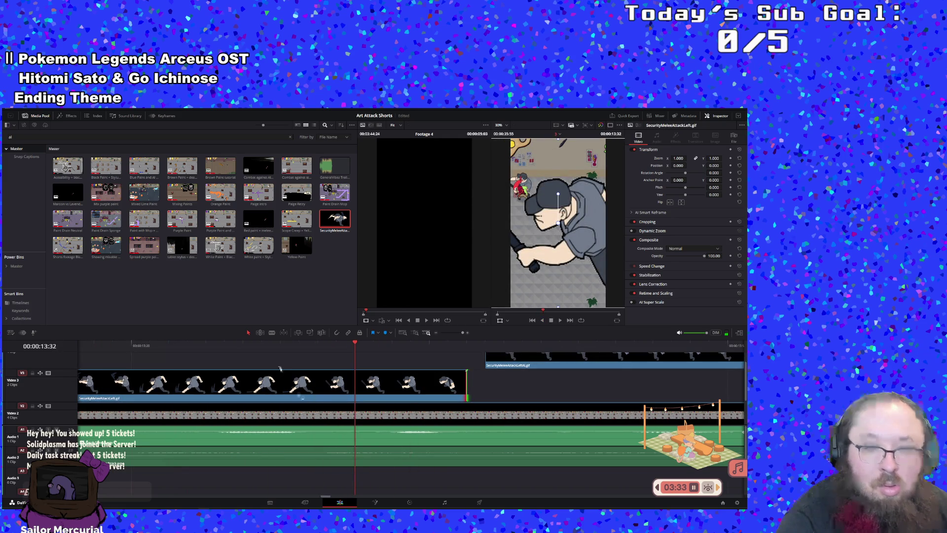
pyautogui.moveTo(262, 346); pyautogui.dragTo(172, 356)
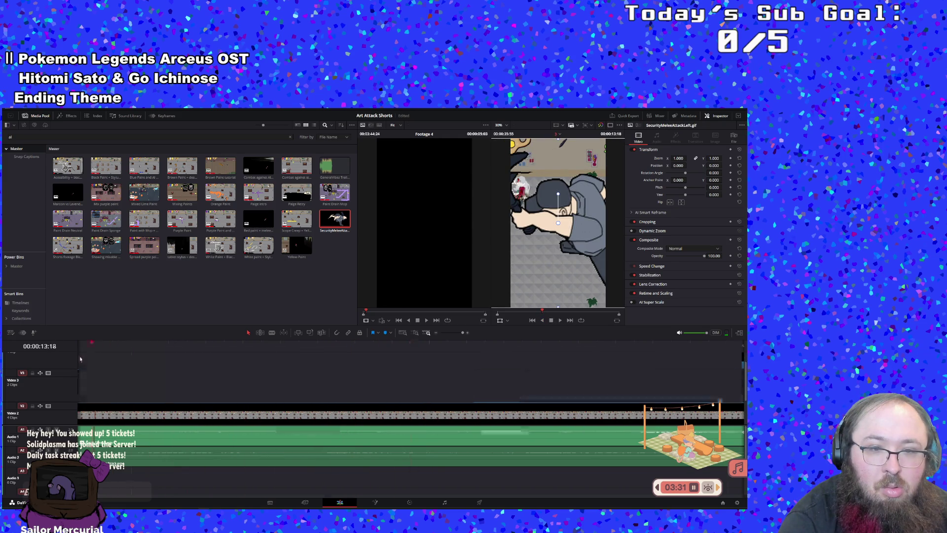
pyautogui.moveTo(693, 342); pyautogui.dragTo(738, 342)
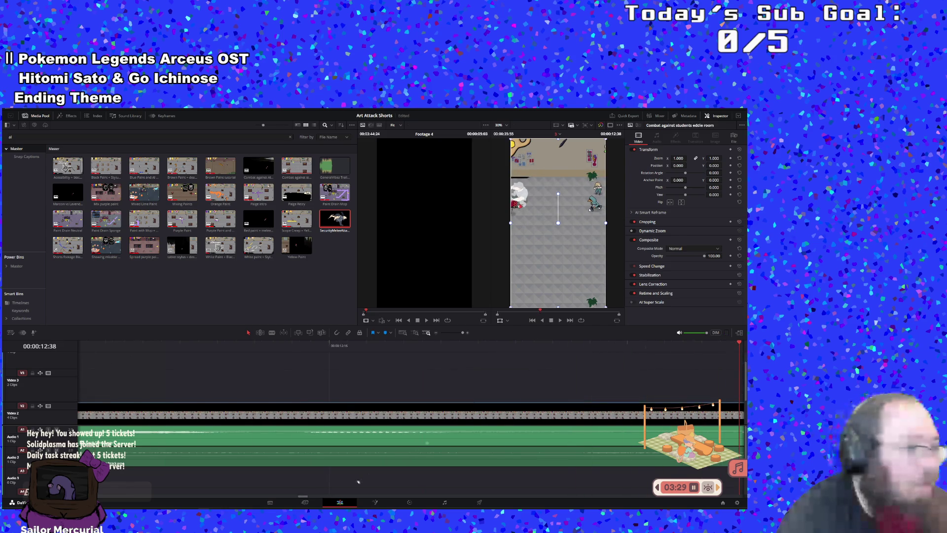
# - Open Task Manager to check GPU memory usage
pyautogui.scroll(-3, 357, 481)
pyautogui.scroll(3, 356, 481)
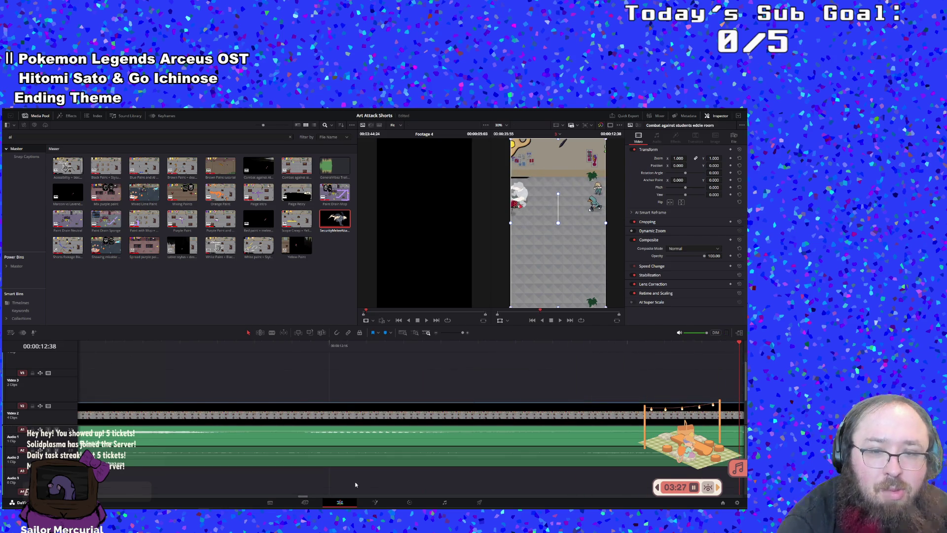
pyautogui.scroll(-3, 356, 484)
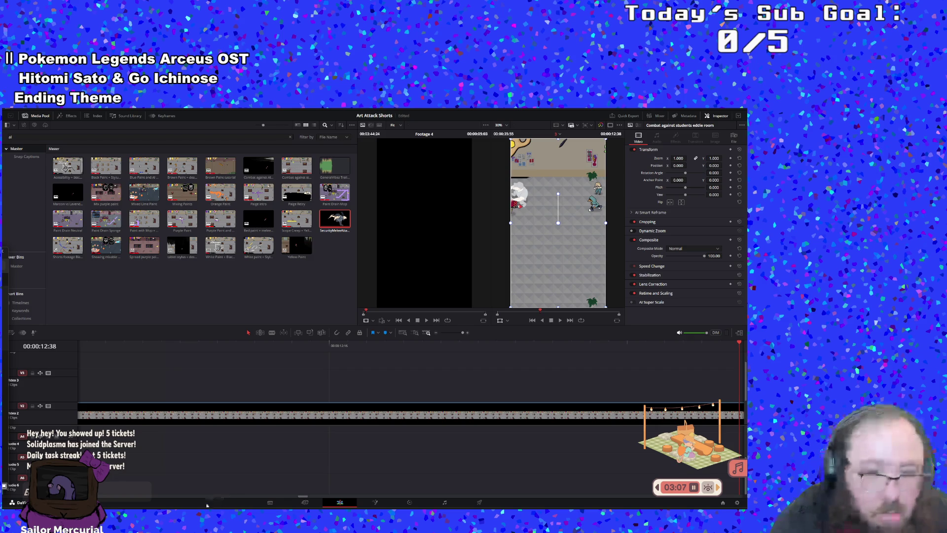
pyautogui.hotkey('ctrl', 'shift', 'Escape')
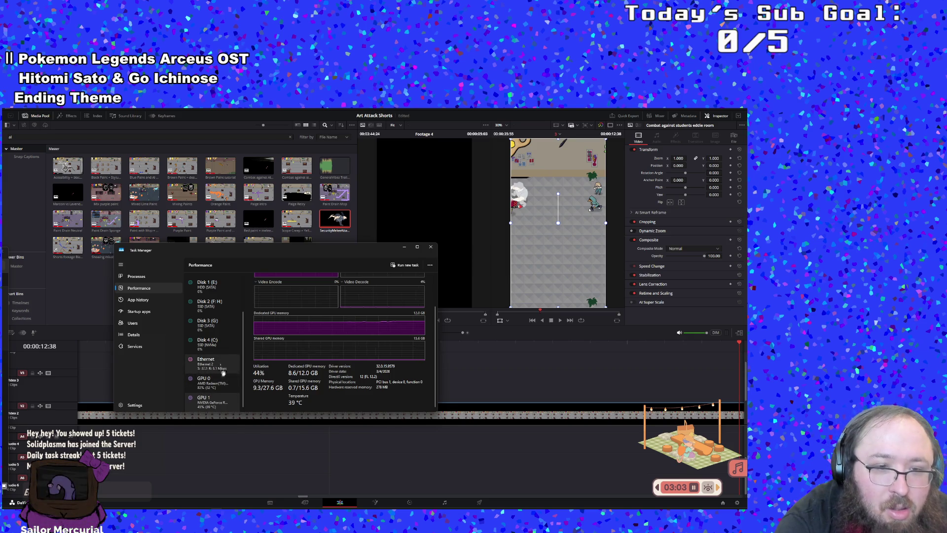
pyautogui.click(217, 364)
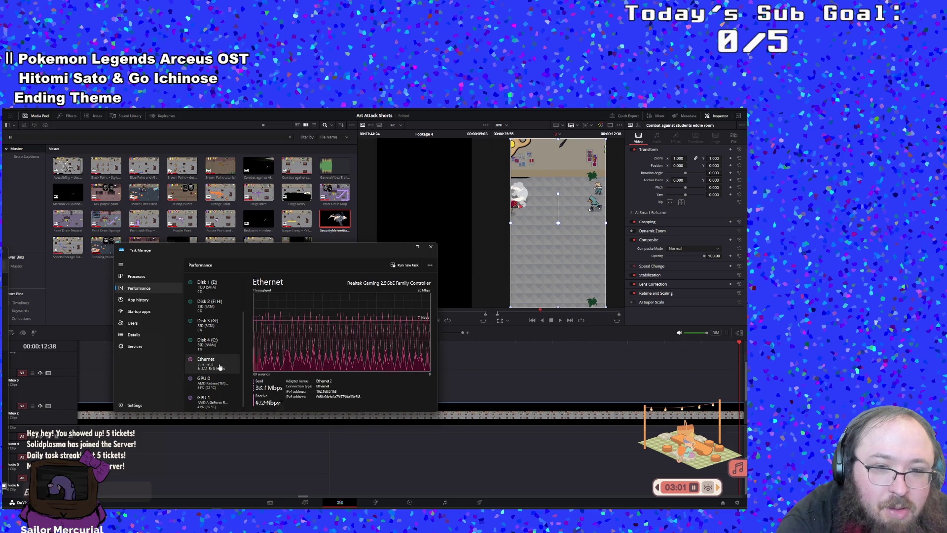
pyautogui.click(217, 348)
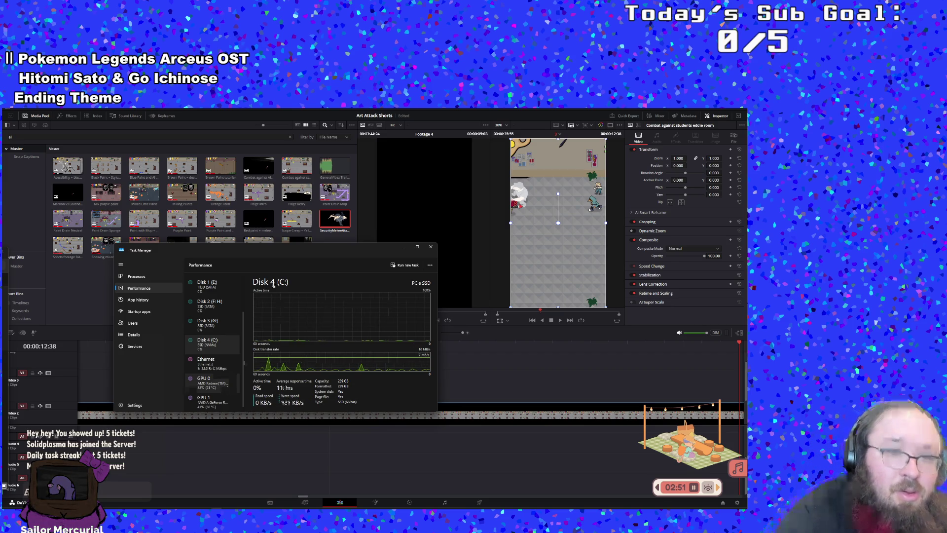
pyautogui.scroll(2, 222, 375)
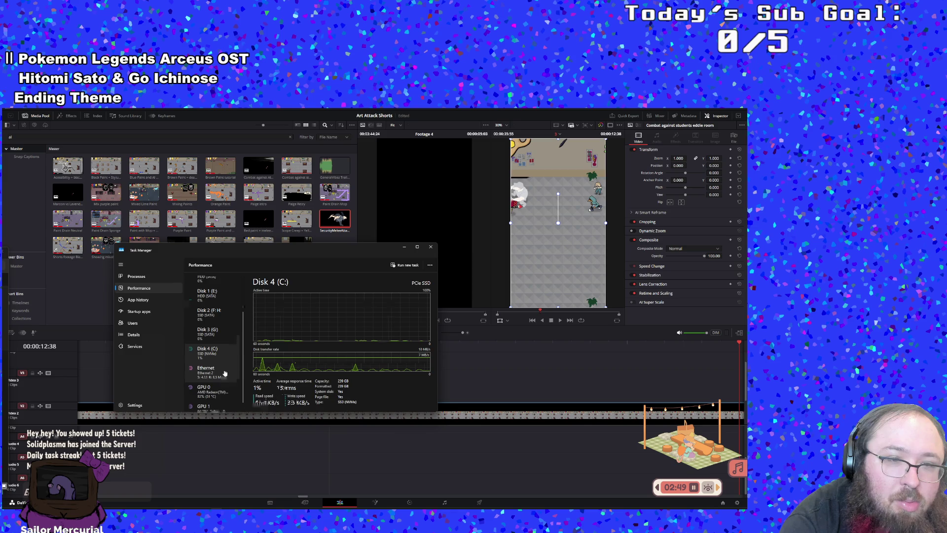
pyautogui.click(431, 247)
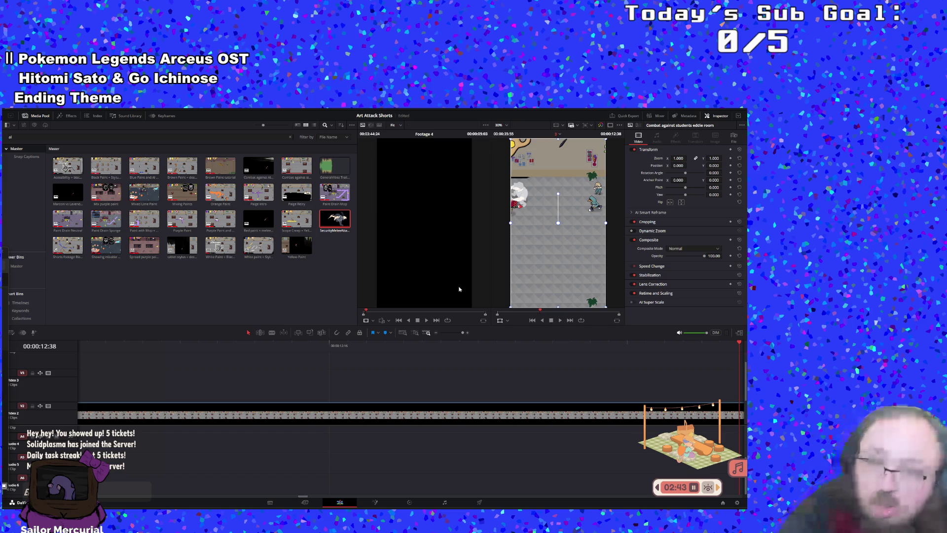
# - Deselect the timeline clip and expand the Lofi Town focus game to full view
pyautogui.scroll(-1, 446, 288)
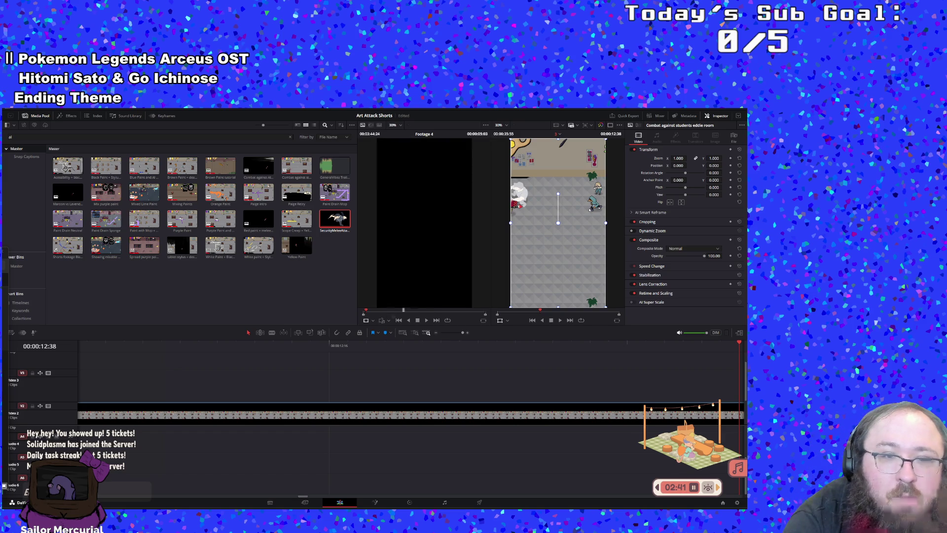
pyautogui.click(322, 305)
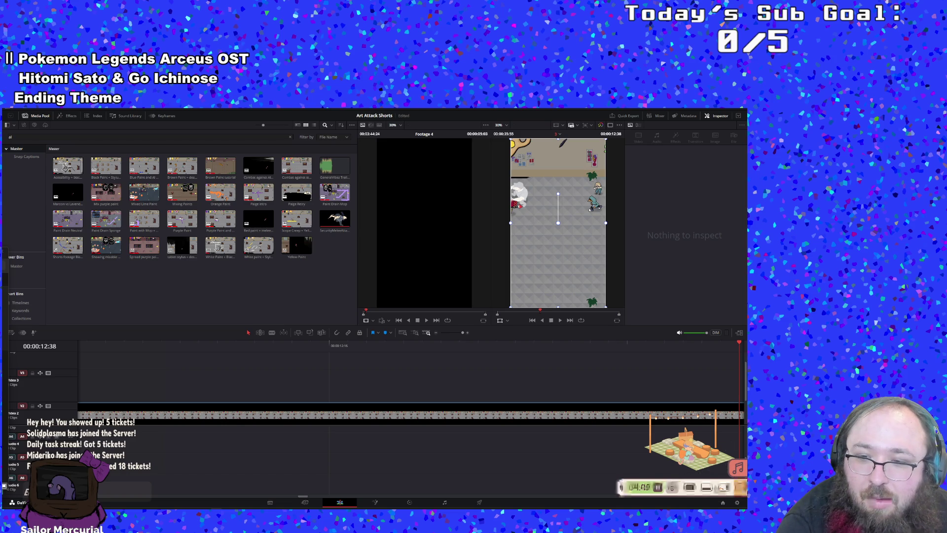
pyautogui.click(721, 487)
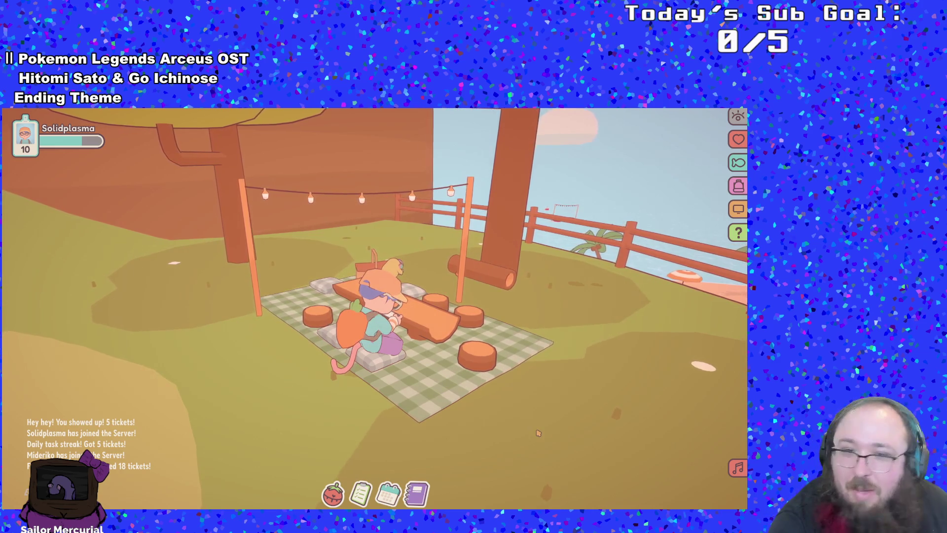
# - Walk the character off the picnic blanket and along the park path toward the basketball court
pyautogui.press('s')
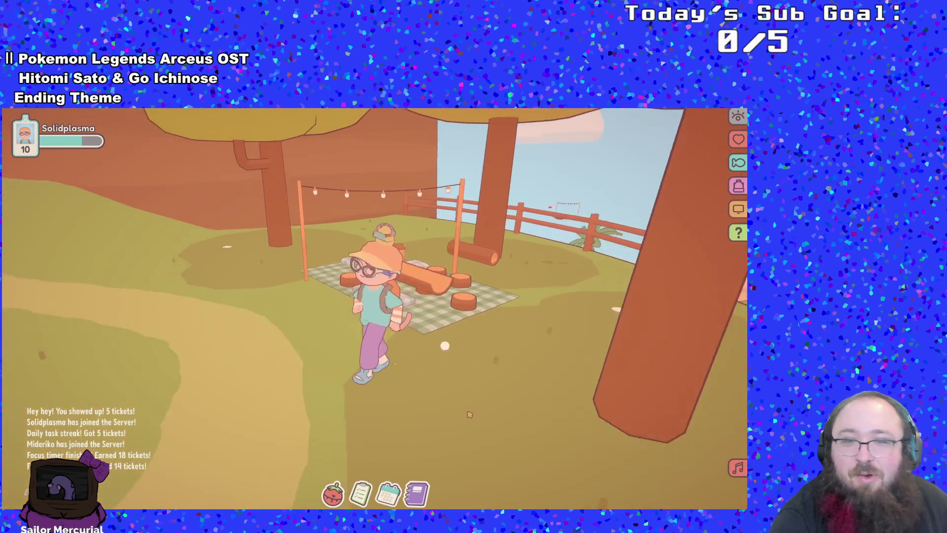
pyautogui.press('a')
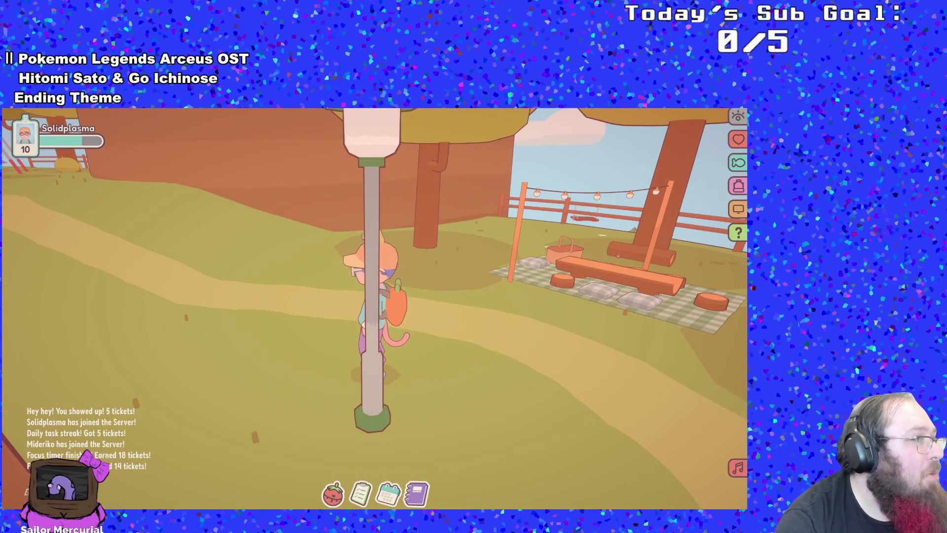
pyautogui.press('w')
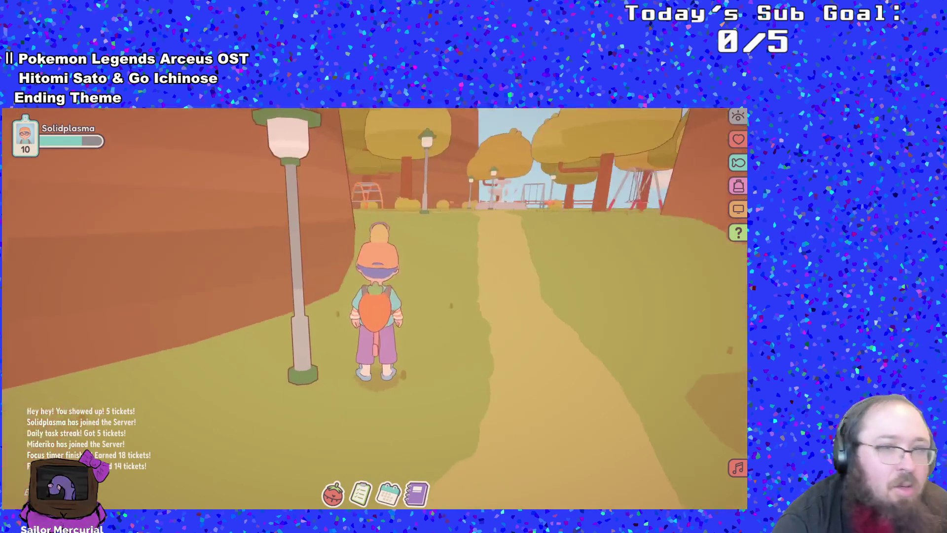
pyautogui.press('a')
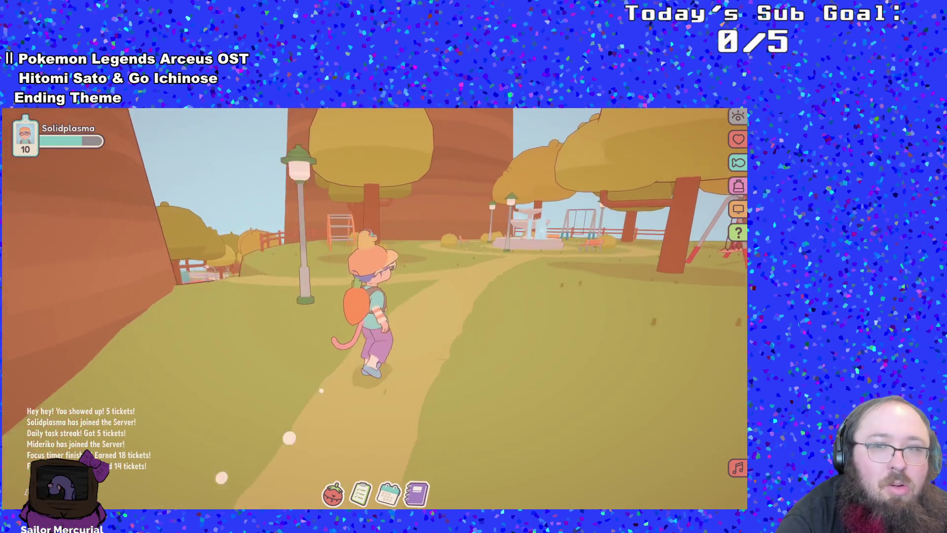
pyautogui.press('a')
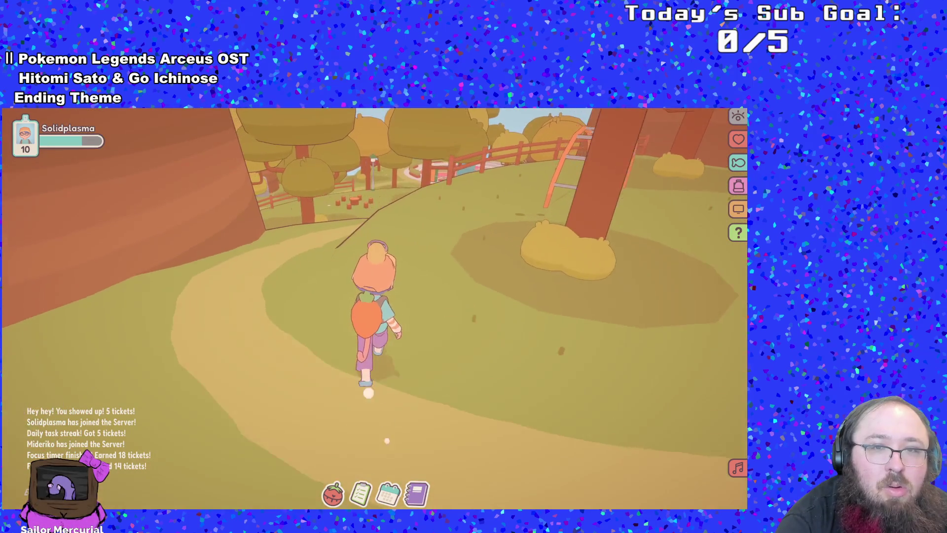
pyautogui.press('a')
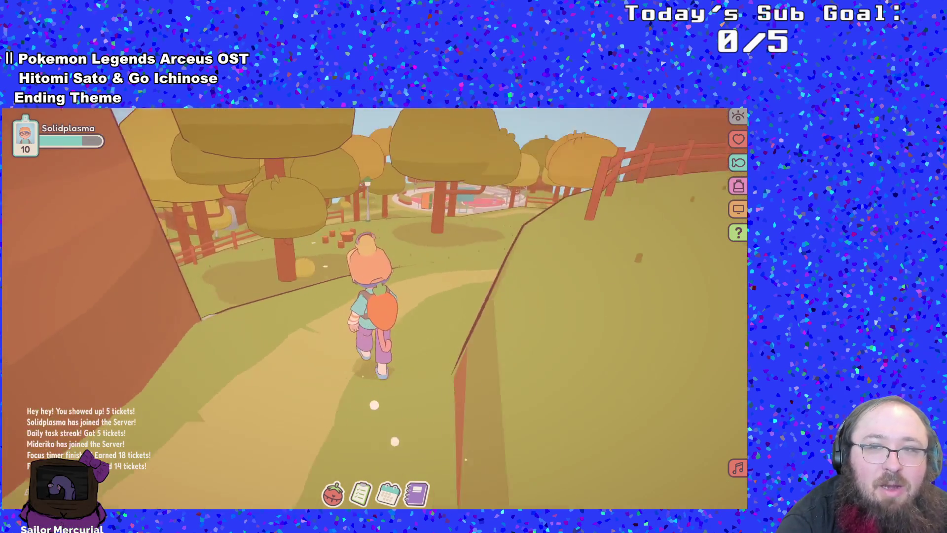
pyautogui.press('a')
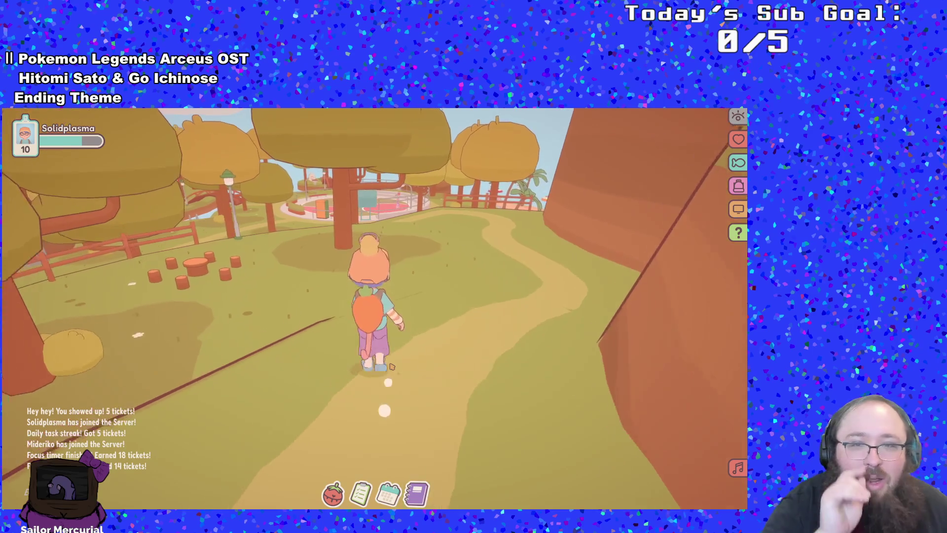
pyautogui.press('w')
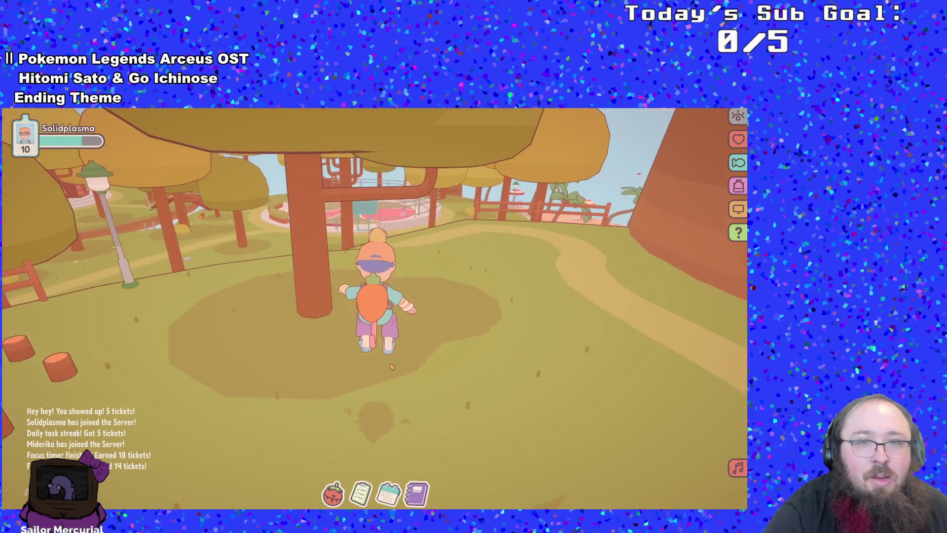
pyautogui.press('w')
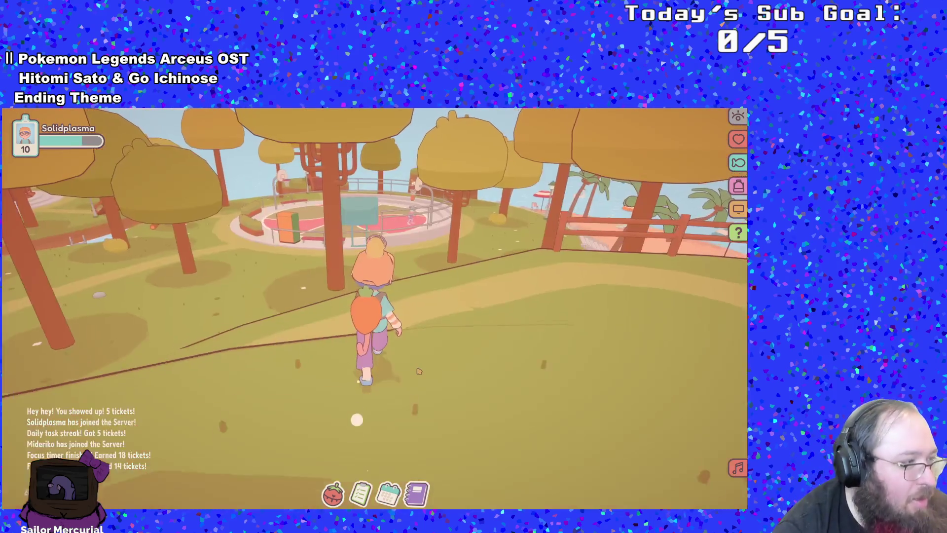
pyautogui.press('w')
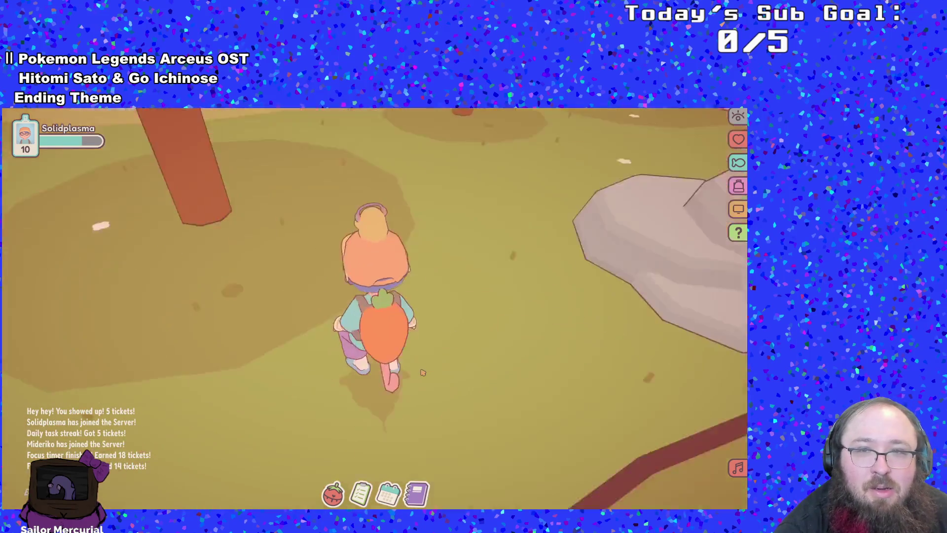
pyautogui.press('w')
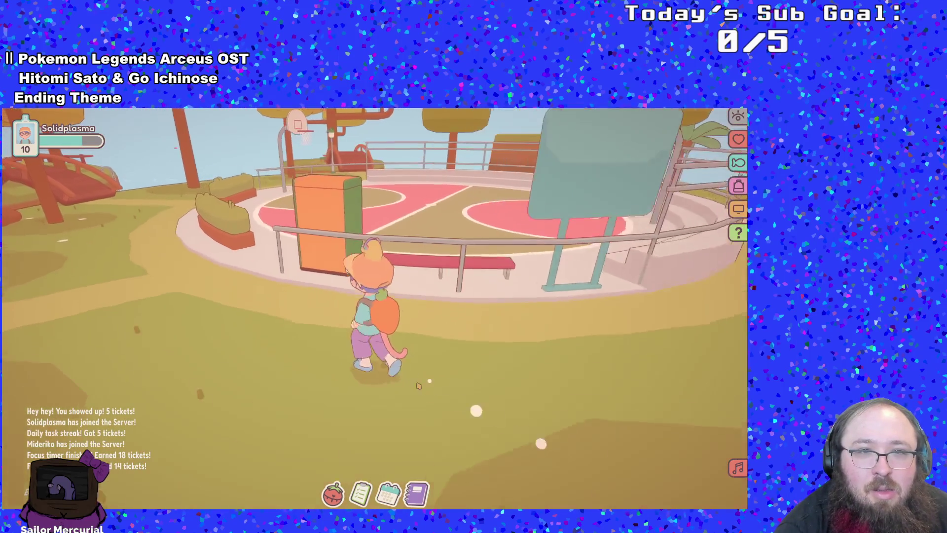
# - Walk around the basketball court by the scoreboard and vending machine, rotating the view
pyautogui.press('w')
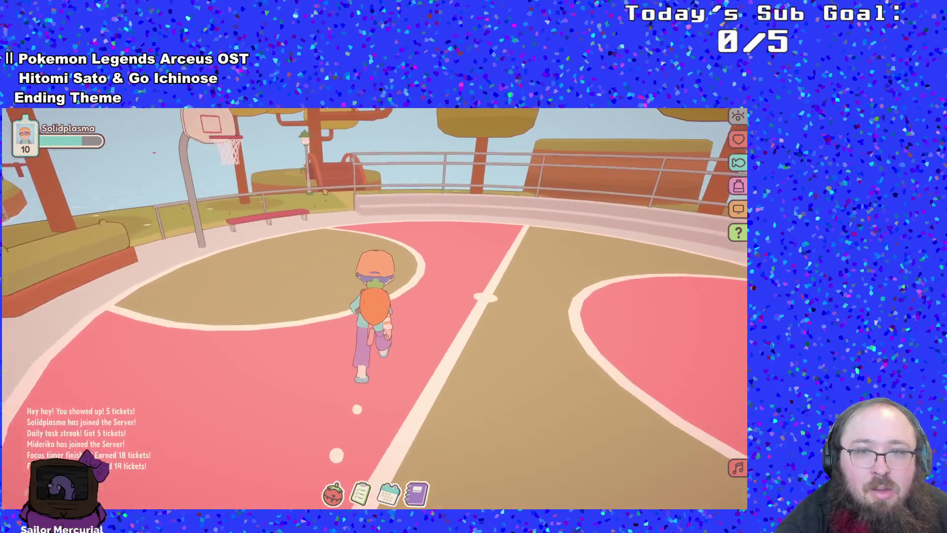
pyautogui.press('w')
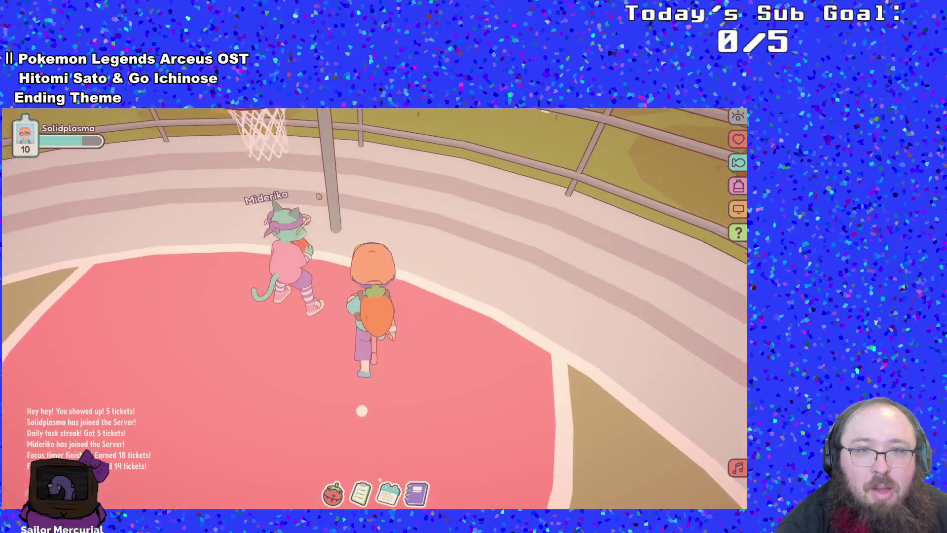
pyautogui.press('s')
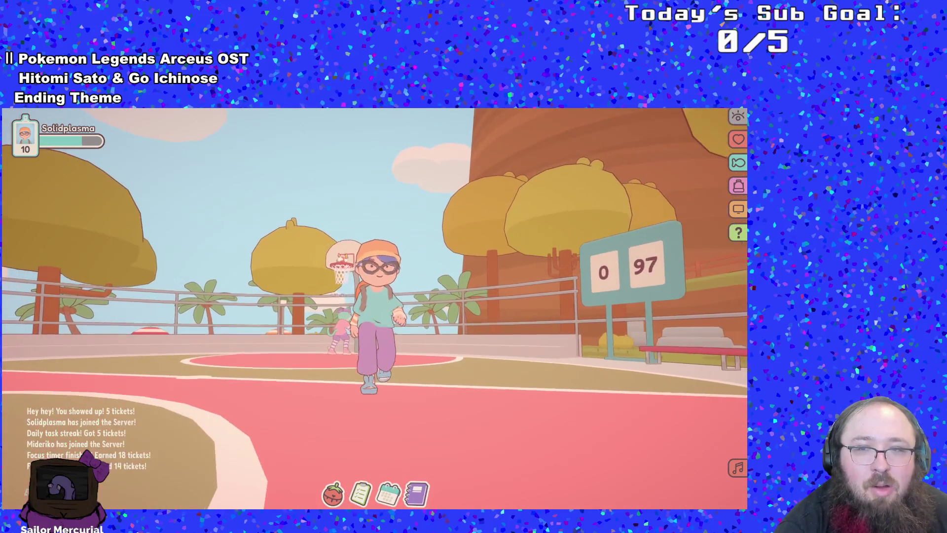
pyautogui.press('w')
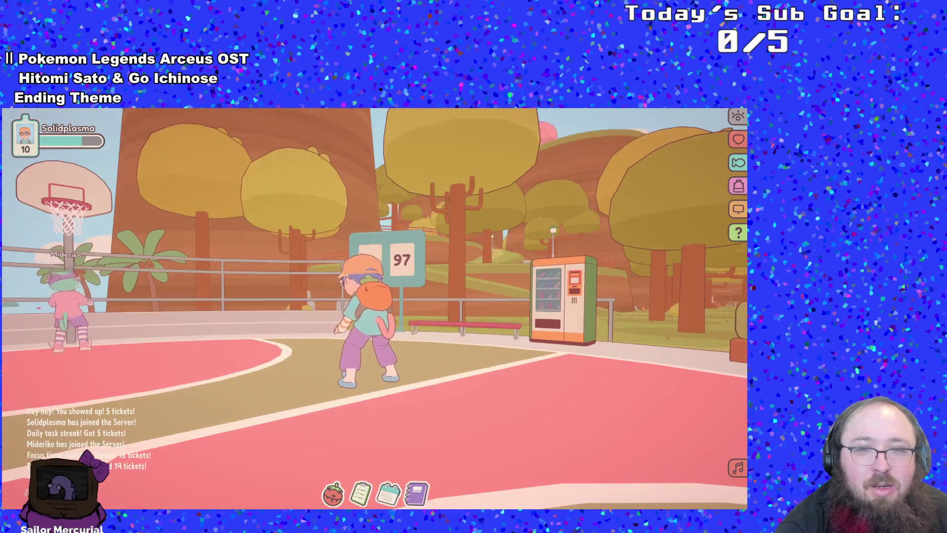
pyautogui.press('a')
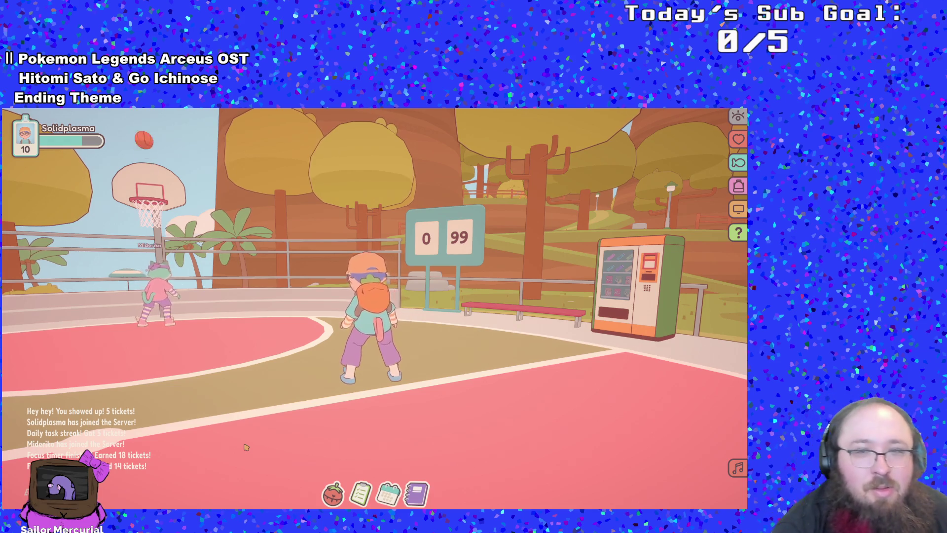
pyautogui.moveTo(273, 447); pyautogui.dragTo(213, 446)
pyautogui.press('d')
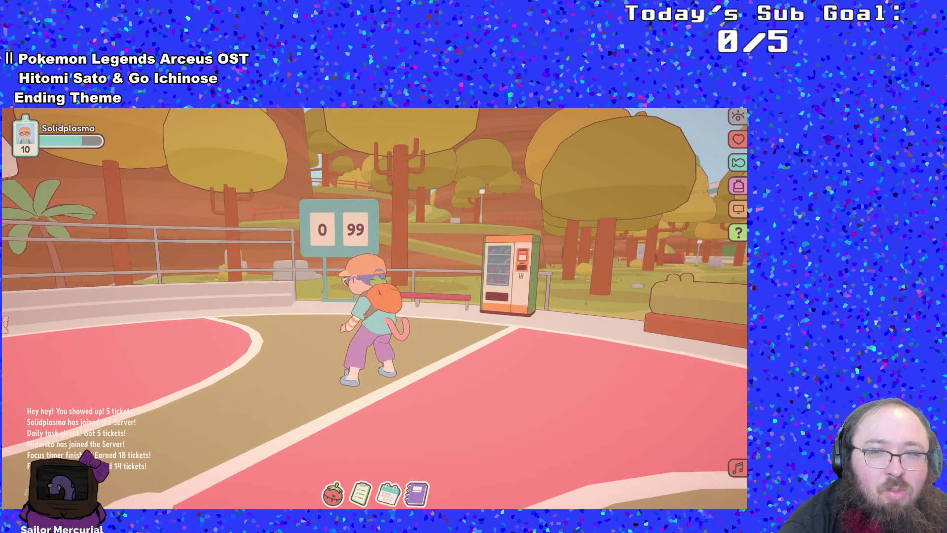
pyautogui.press('a')
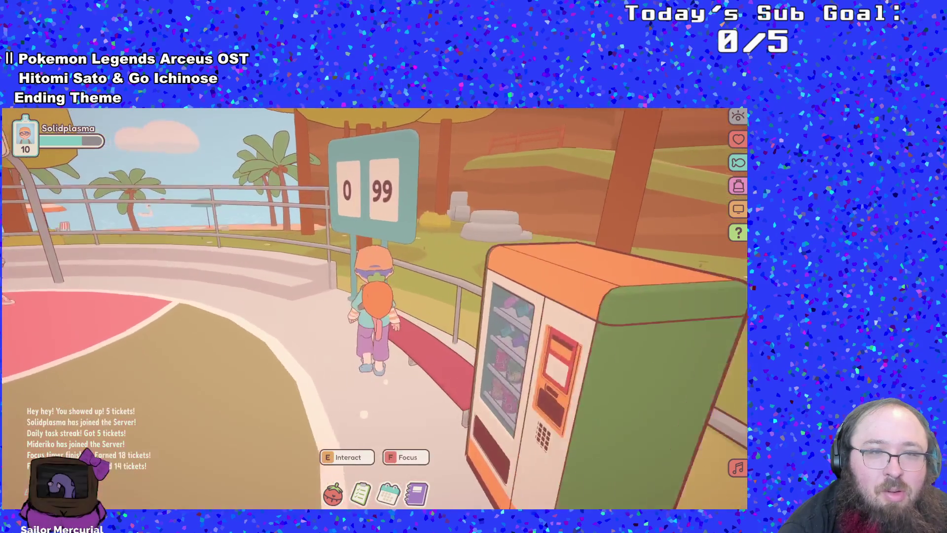
pyautogui.press('w')
pyautogui.press('s')
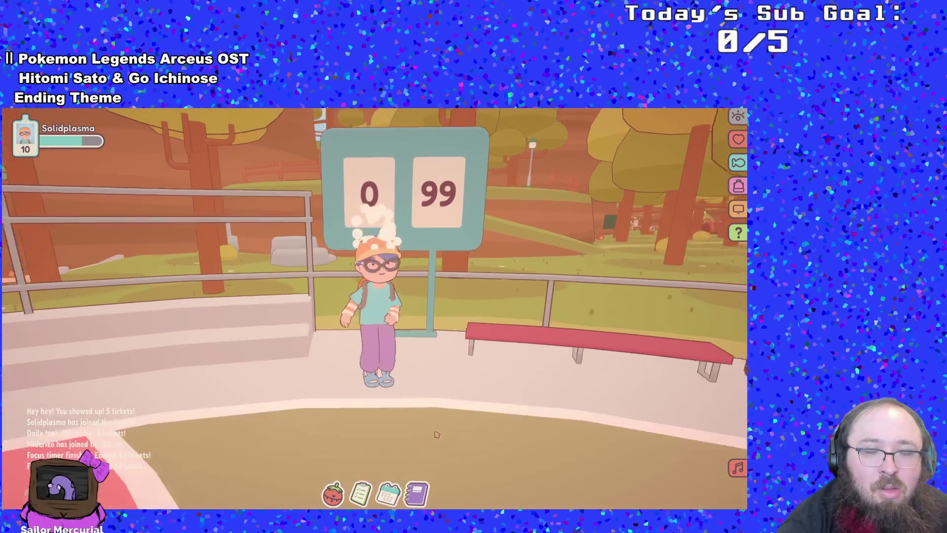
pyautogui.press('d')
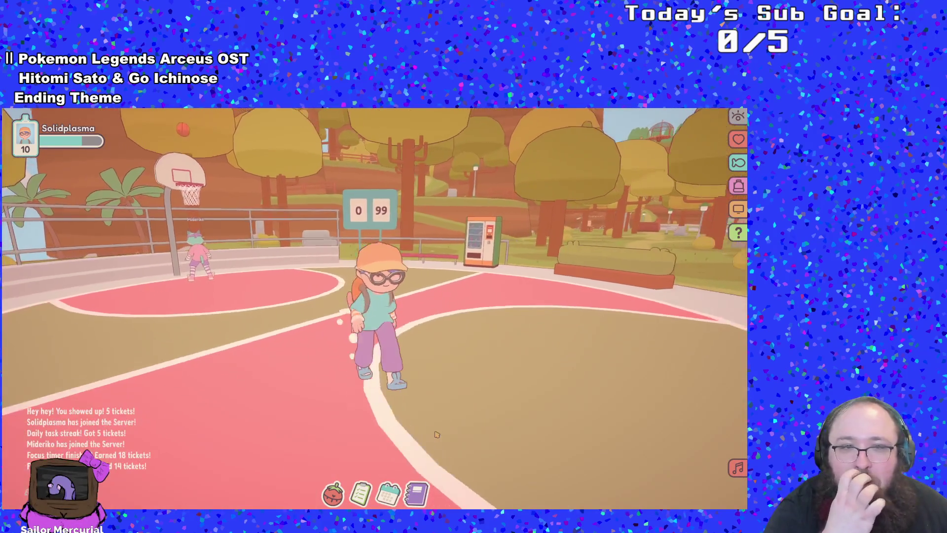
pyautogui.press('w')
pyautogui.press('a')
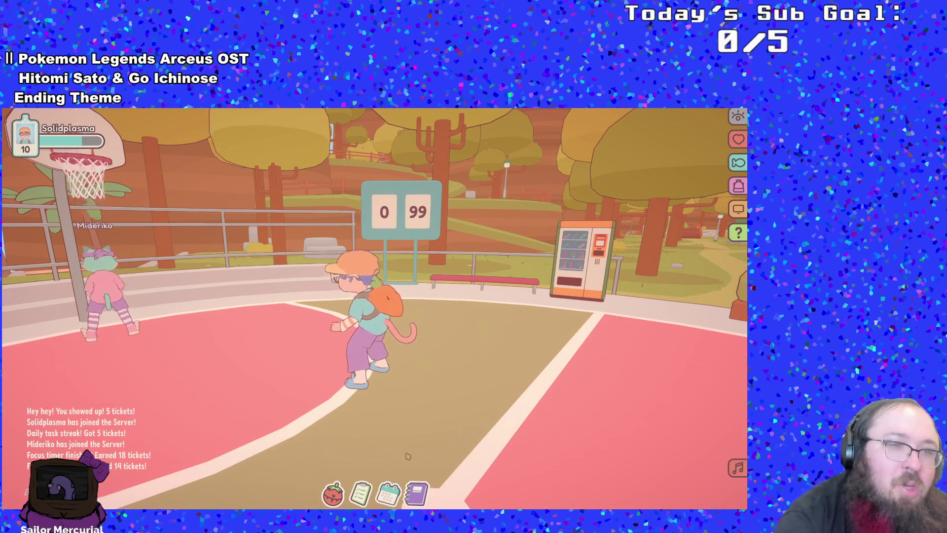
# - Turn the view toward the hoop and walk along the railing to the courtside bench
pyautogui.moveTo(503, 450); pyautogui.dragTo(315, 450)
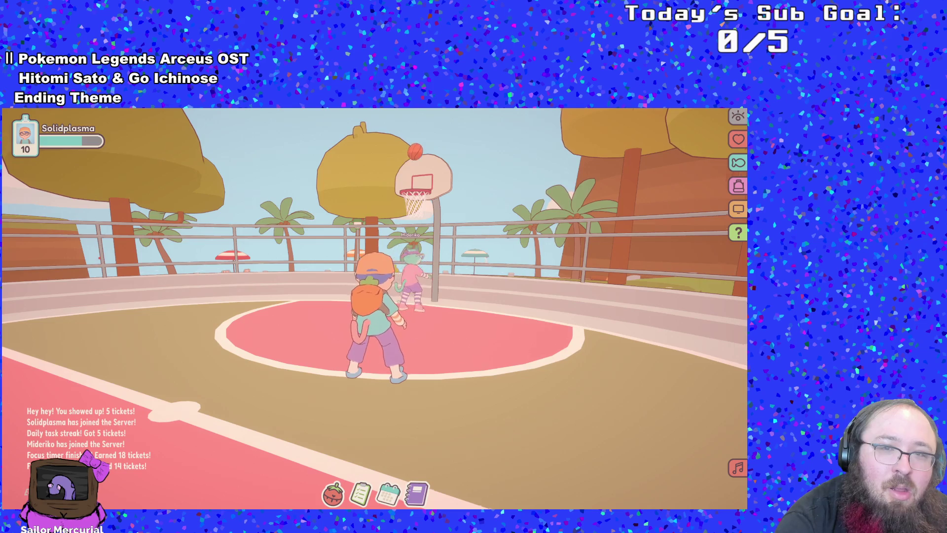
pyautogui.press('d')
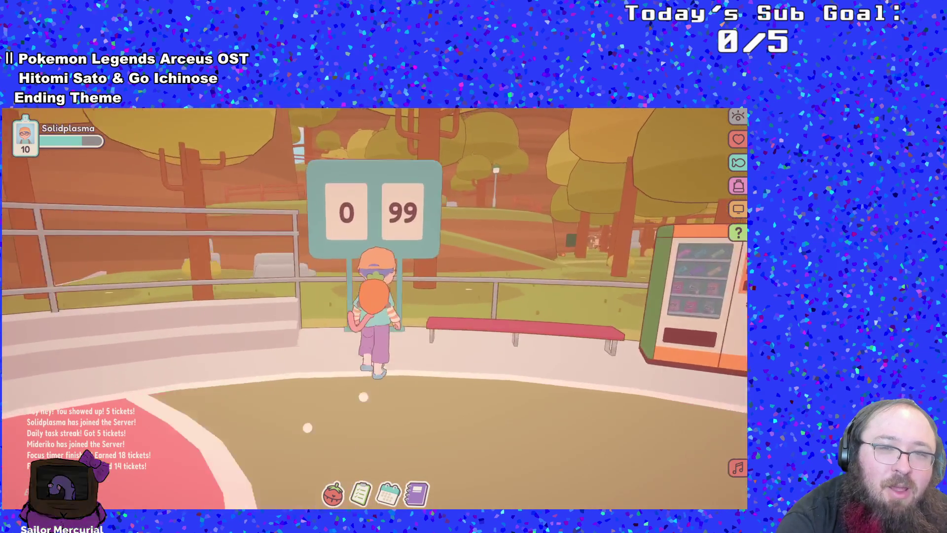
pyautogui.press('d')
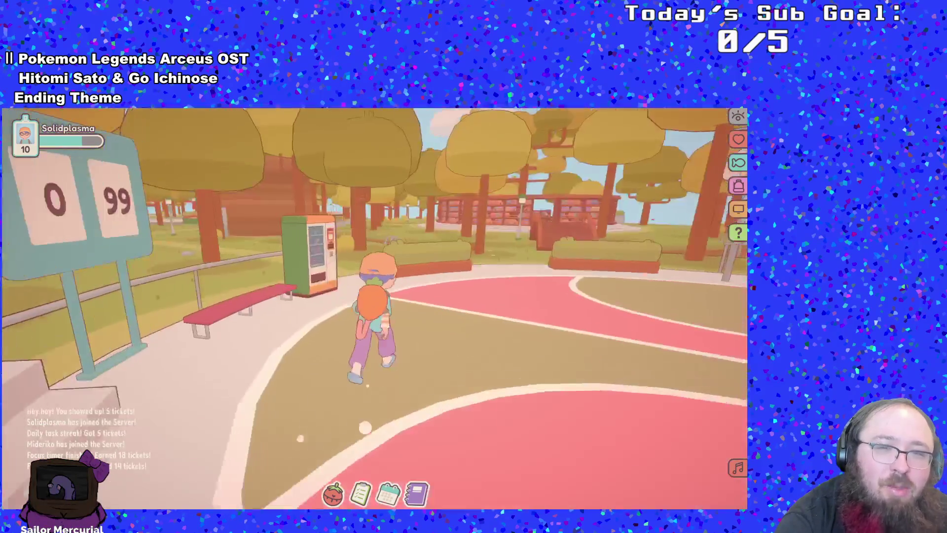
pyautogui.press('w')
pyautogui.press('w')
pyautogui.press('w')
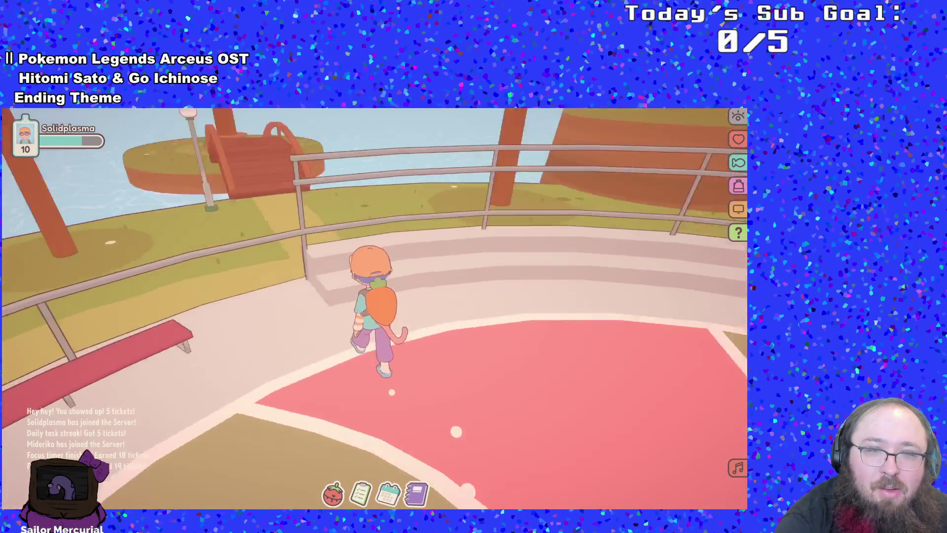
pyautogui.press('w')
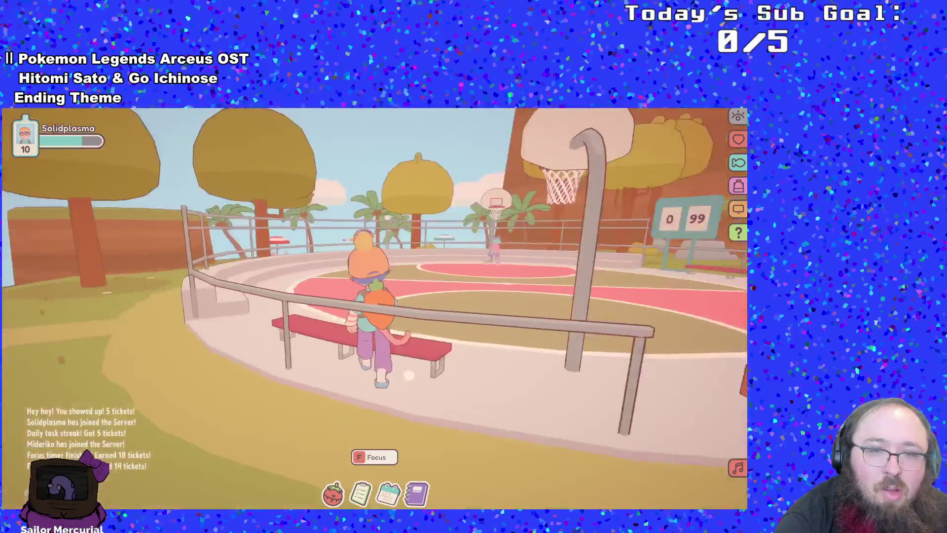
# - Press F at the bench and choose the device activity to start the focus timer
pyautogui.press('f')
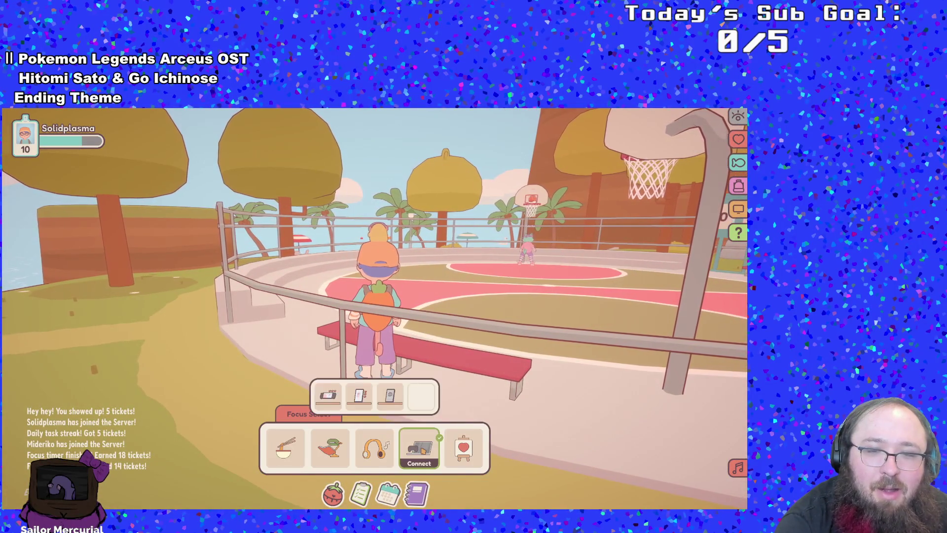
pyautogui.click(351, 404)
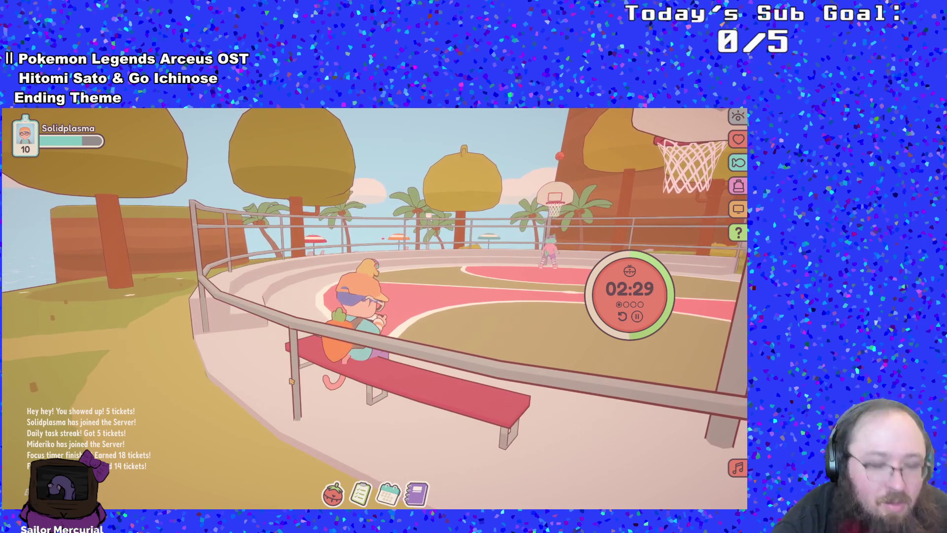
# - Get up from the bench and walk across the court, tilting the view down onto it
pyautogui.press('w')
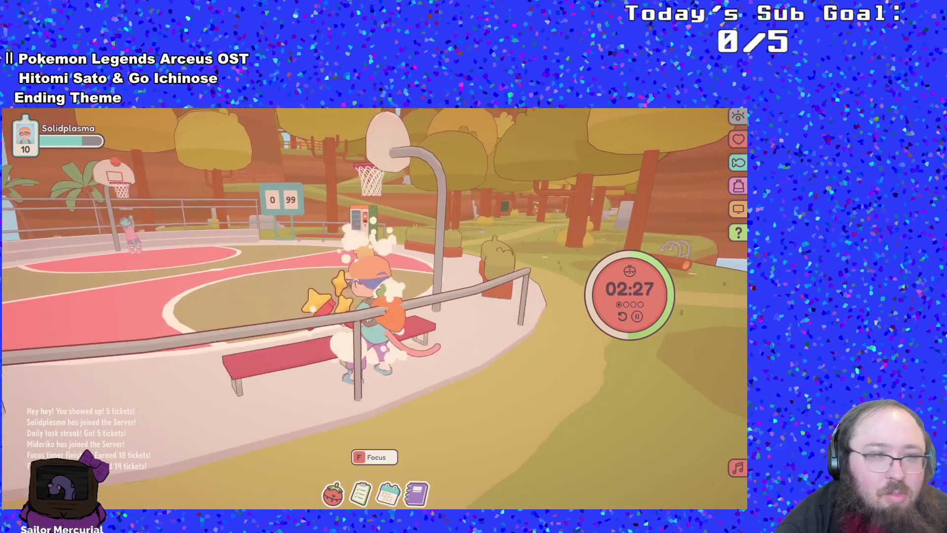
pyautogui.press('a')
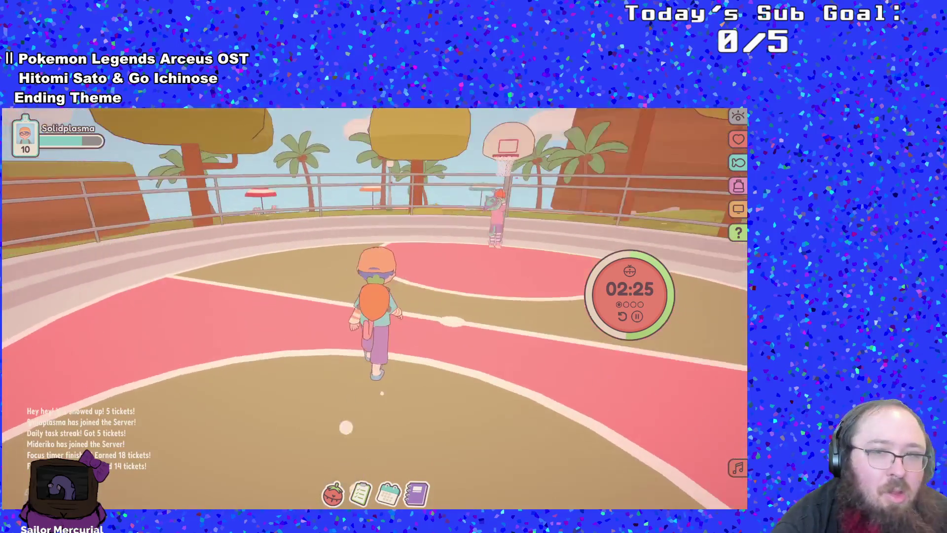
pyautogui.press('a')
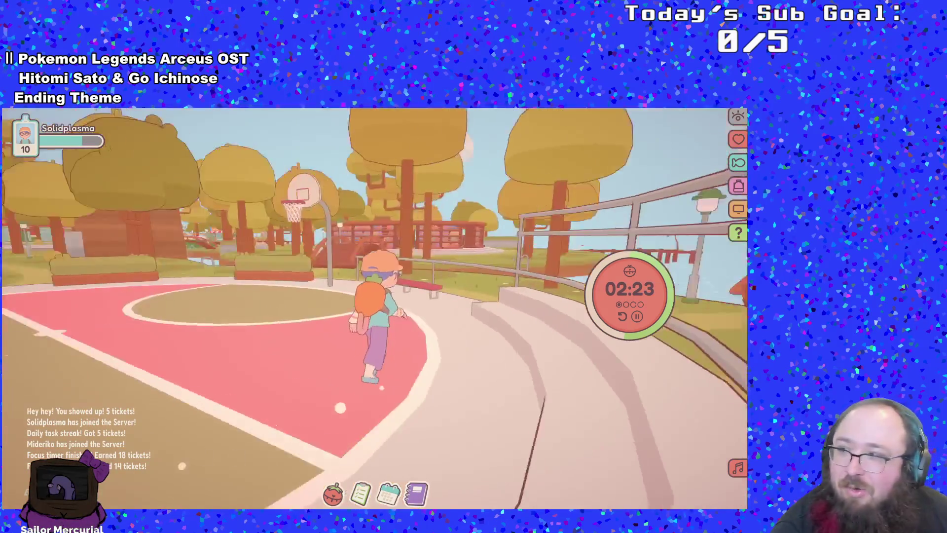
pyautogui.press('a')
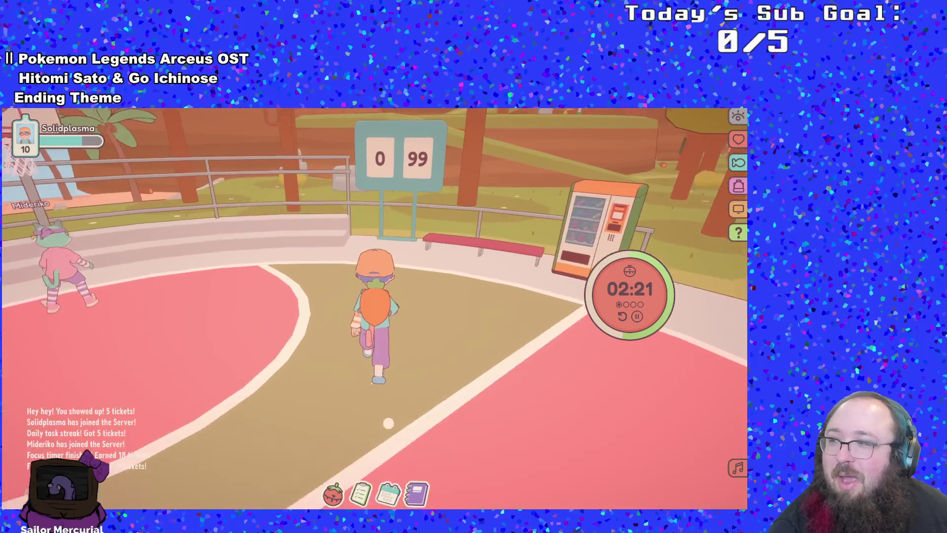
pyautogui.press('s')
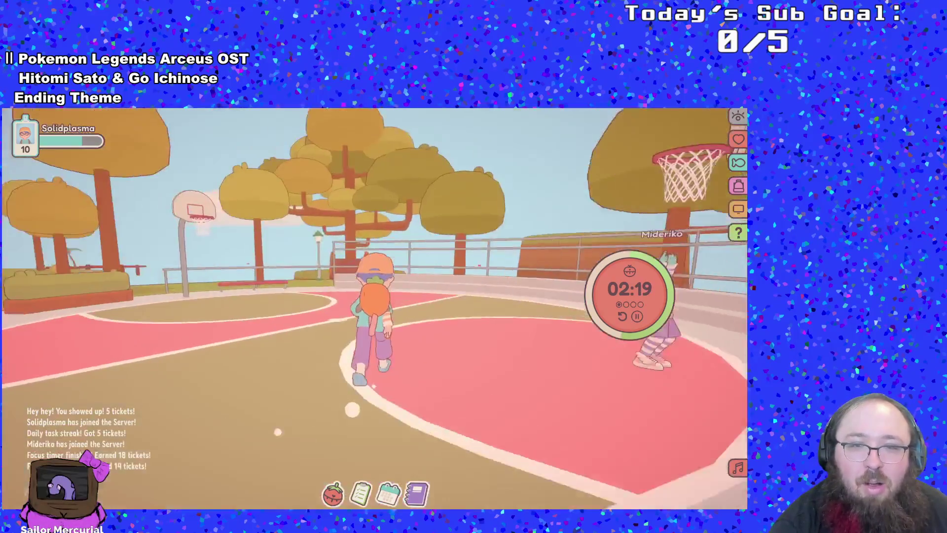
pyautogui.press('w')
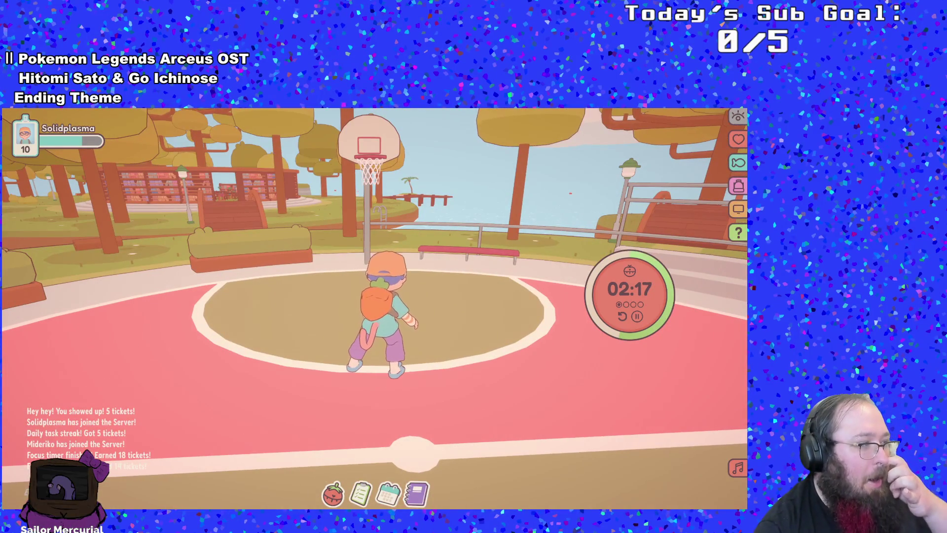
pyautogui.moveTo(318, 306); pyautogui.dragTo(317, 365)
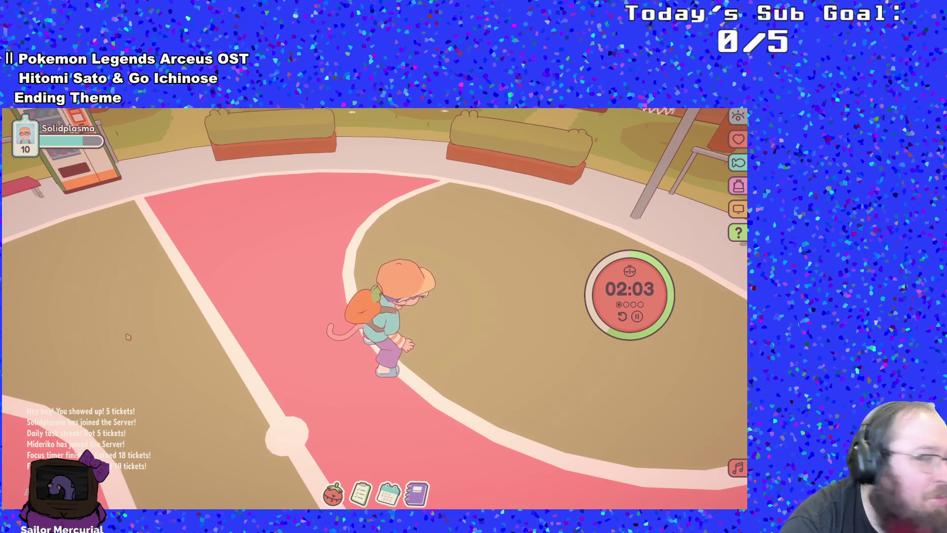
# - Run to the loose basketball and dribble it over to the vending machine
pyautogui.press('w')
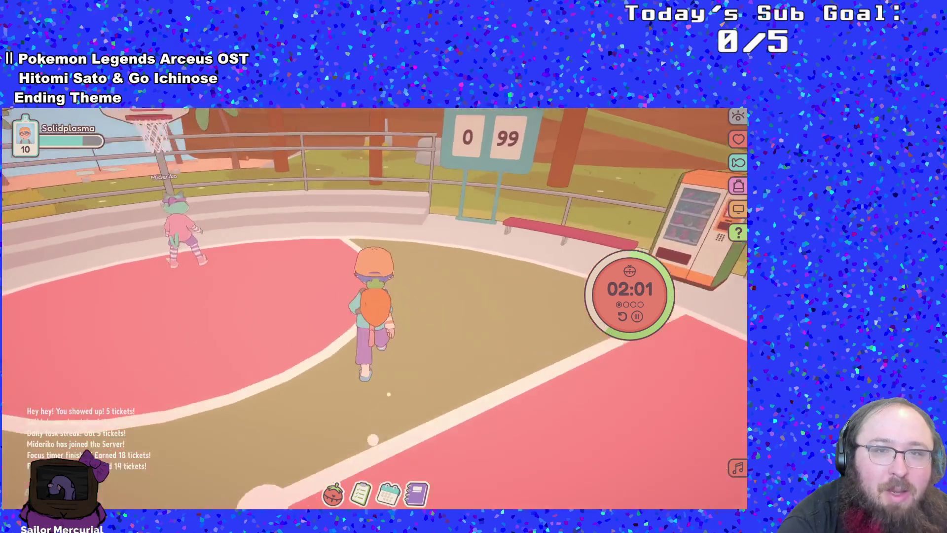
pyautogui.press('d')
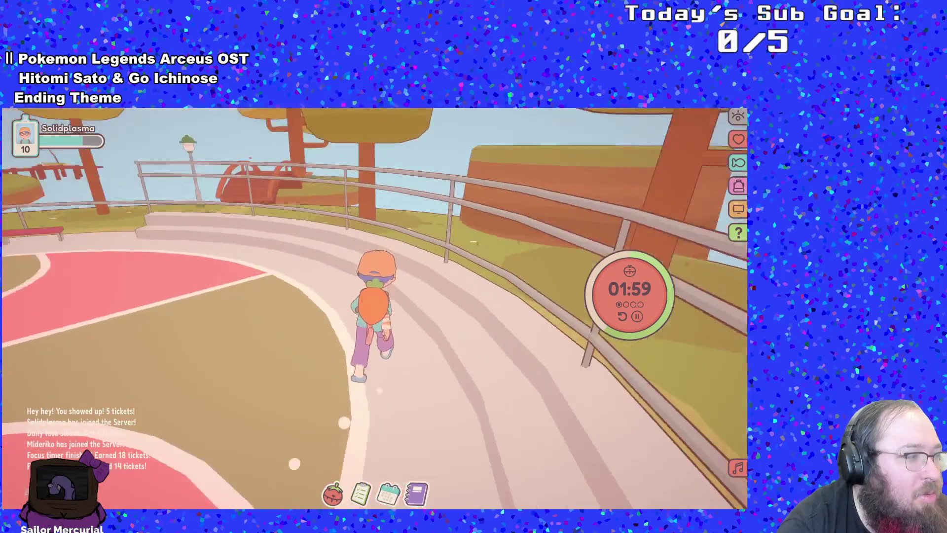
pyautogui.press('w')
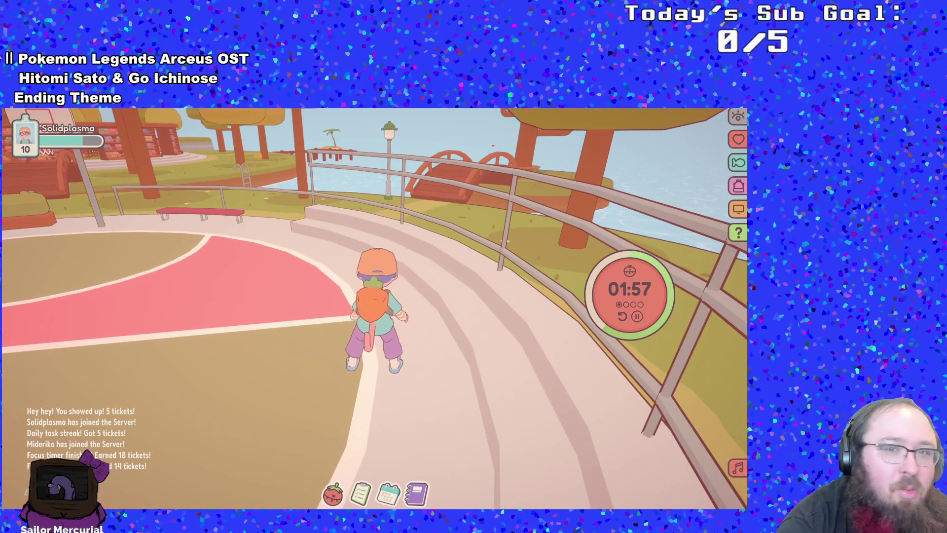
pyautogui.press('a')
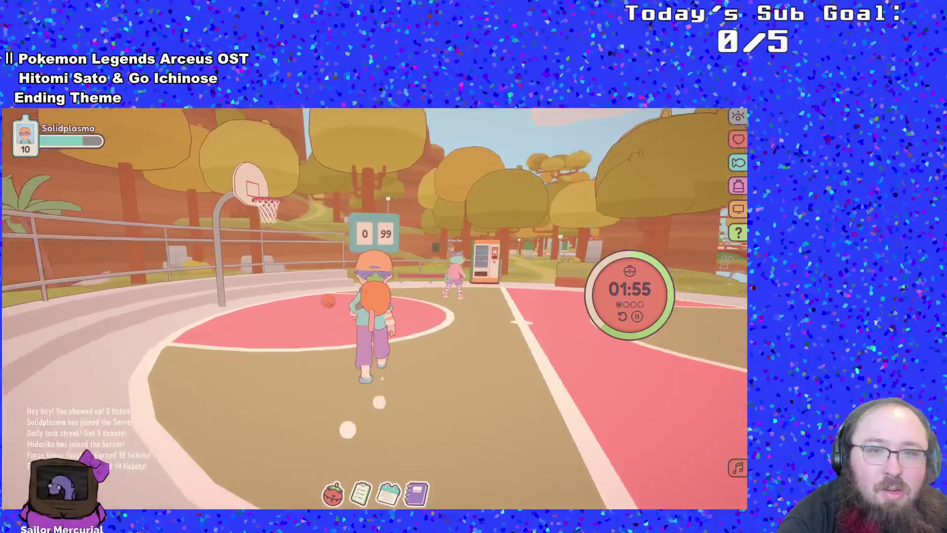
pyautogui.press('w')
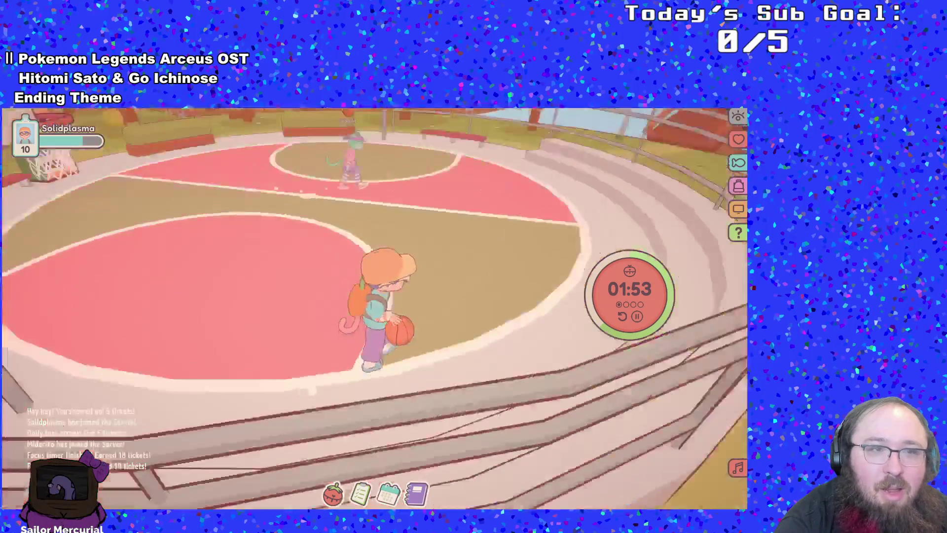
pyautogui.press('w')
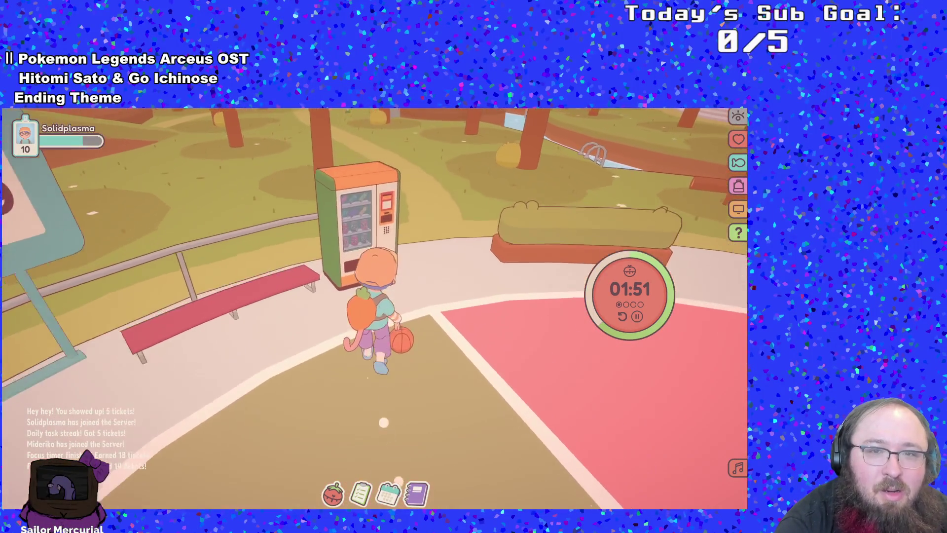
# - Open the Canteen shop at the vending machine, scroll through it, and close it
pyautogui.press('e')
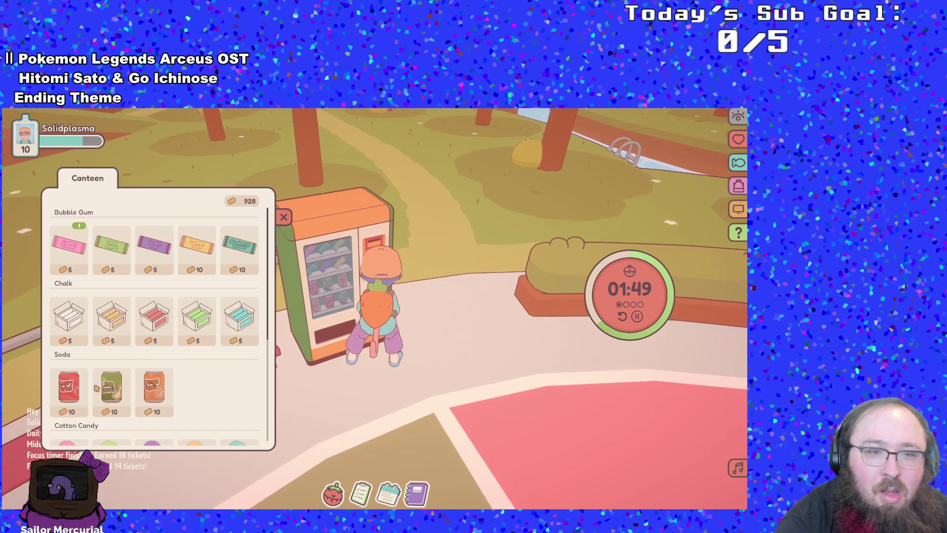
pyautogui.scroll(-1, 172, 355)
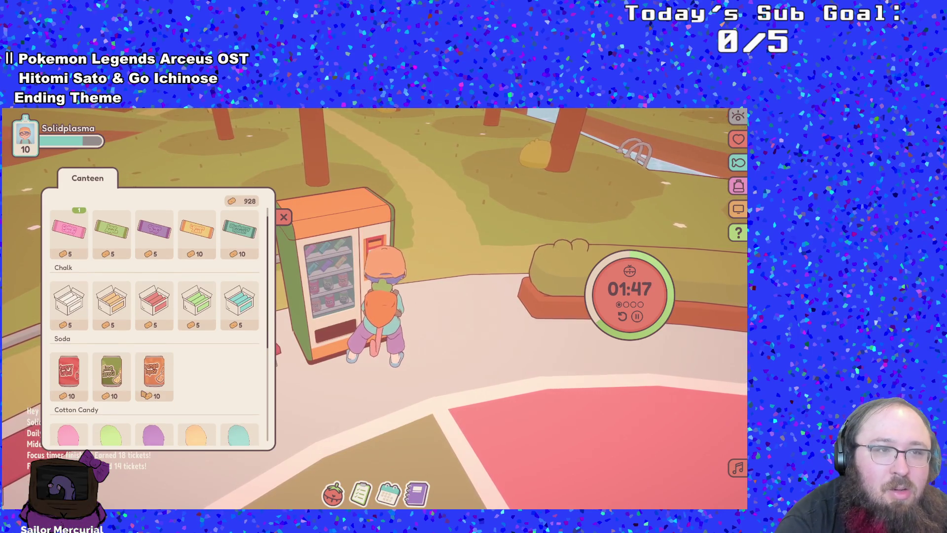
pyautogui.press('Escape')
# - Dribble under the hoop, leave the ball, and walk off along the grassy path past the scoreboard
pyautogui.press('s')
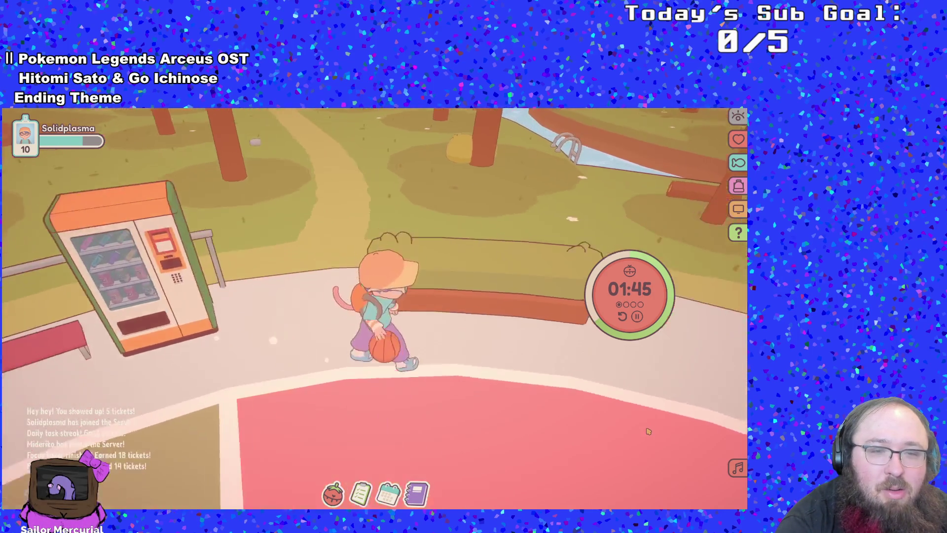
pyautogui.press('w')
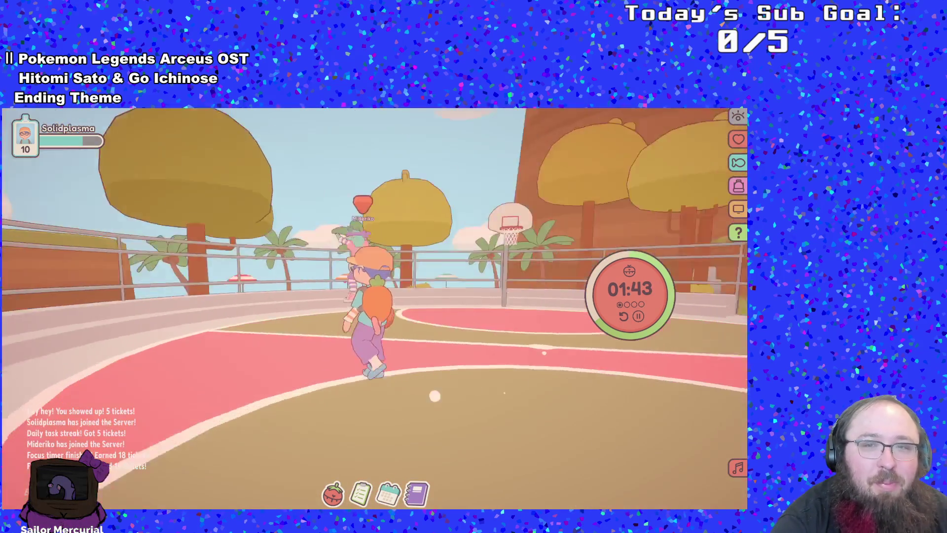
pyautogui.press('w')
pyautogui.press('s')
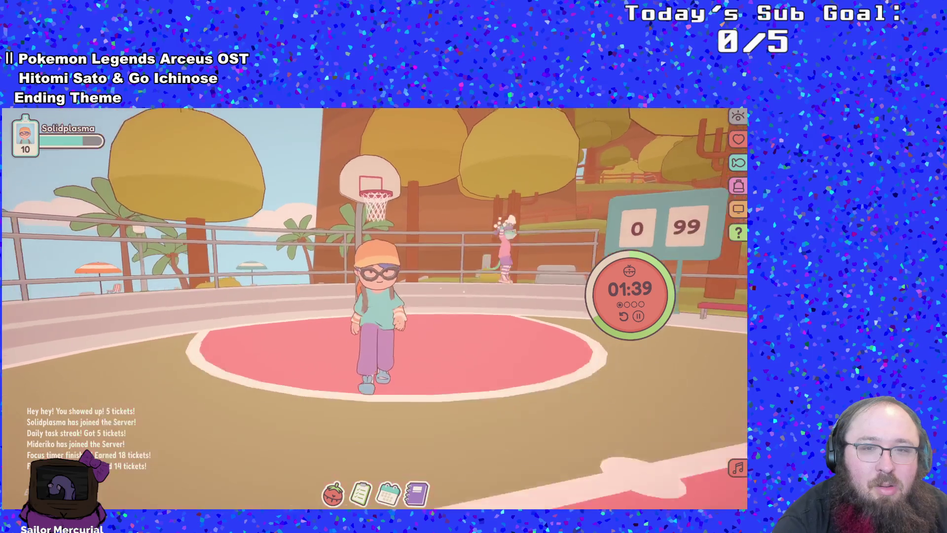
pyautogui.press('s')
pyautogui.press('d')
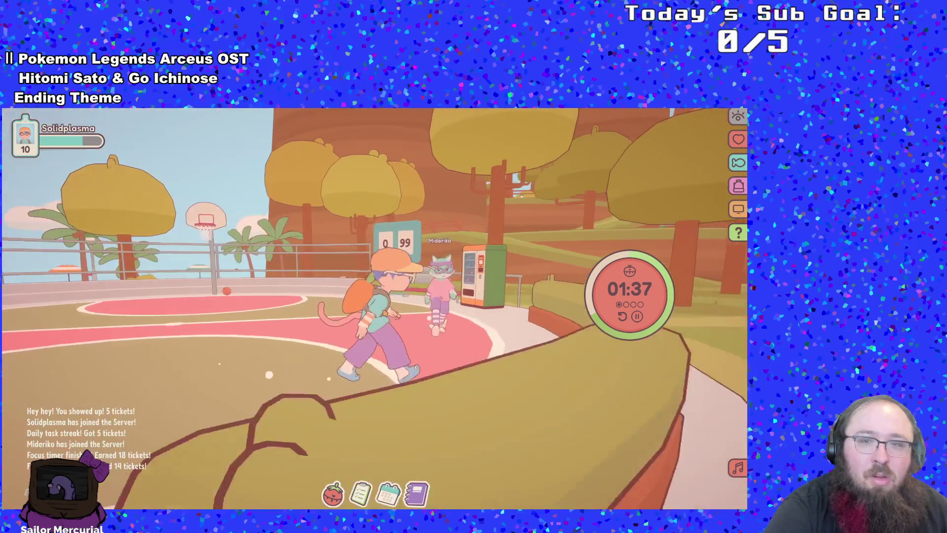
pyautogui.press('w')
pyautogui.press('w')
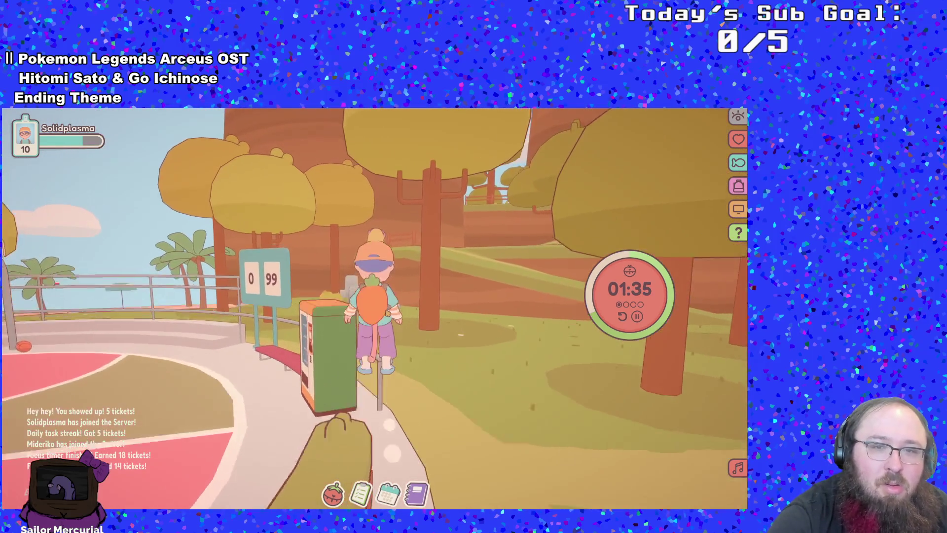
pyautogui.press('w')
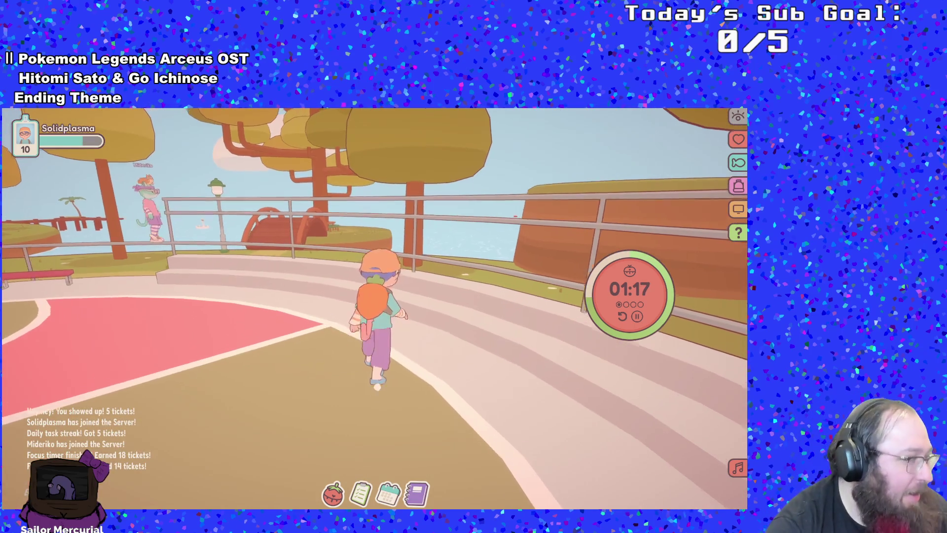
pyautogui.press('a')
pyautogui.press('w')
pyautogui.press('space')
pyautogui.press('d')
pyautogui.press('w')
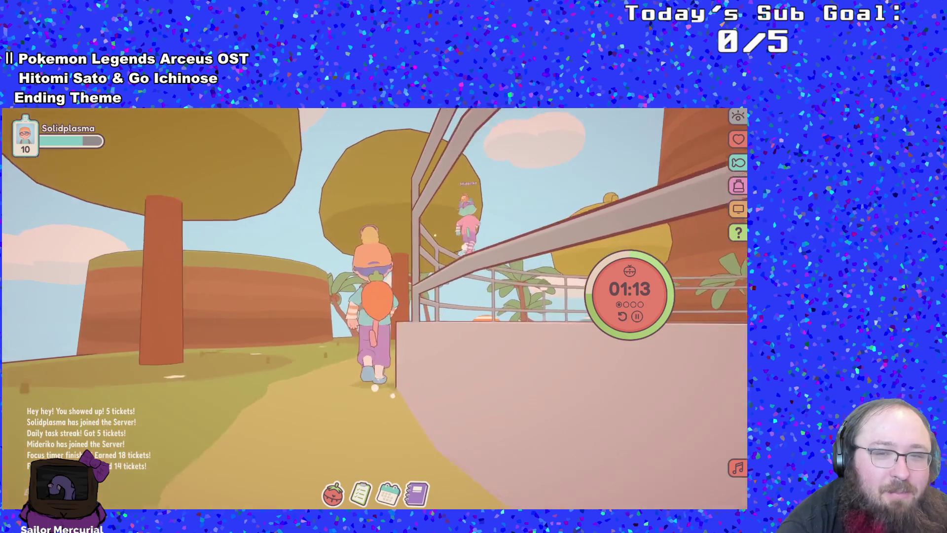
pyautogui.press('w')
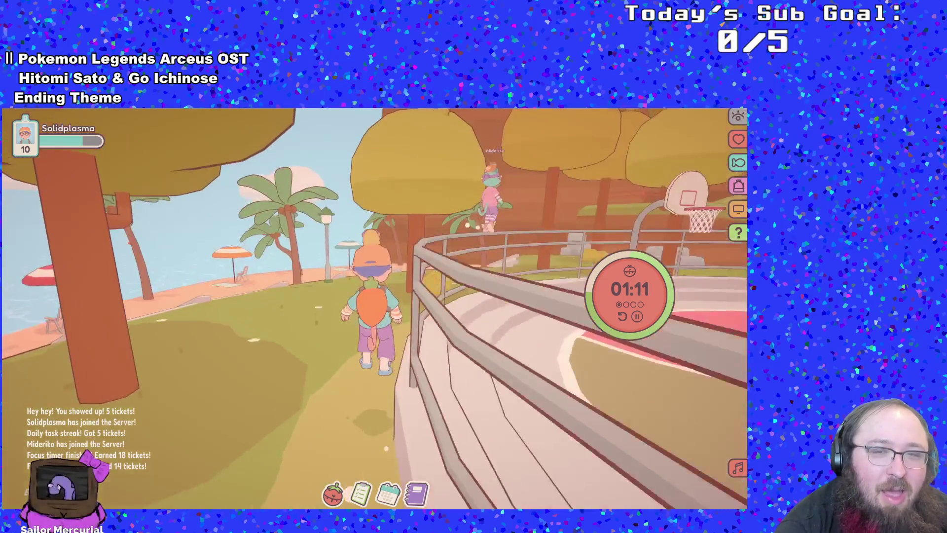
pyautogui.press('w')
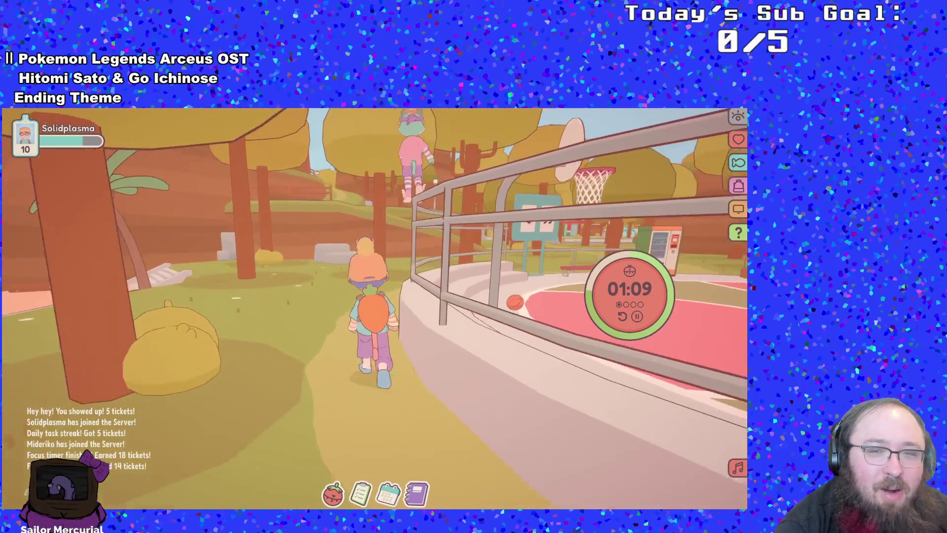
pyautogui.press('w')
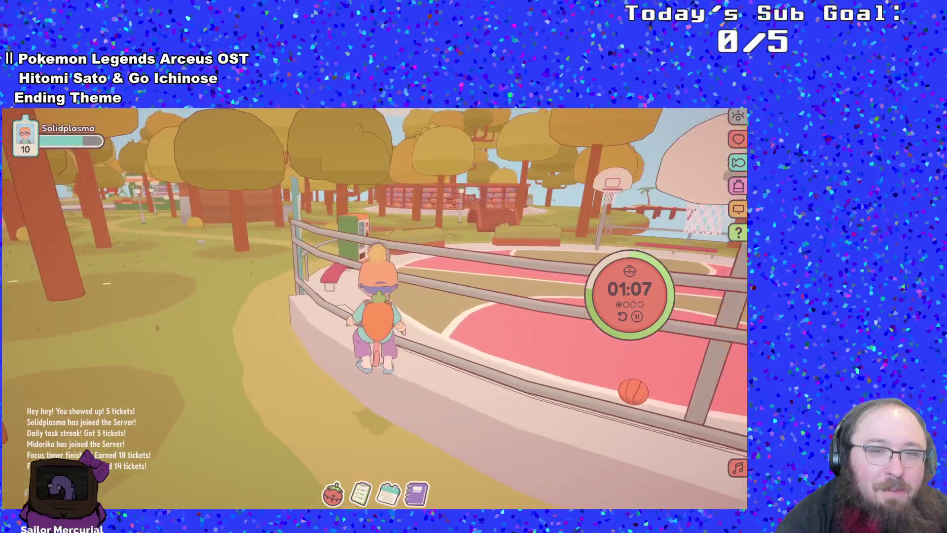
pyautogui.press('w')
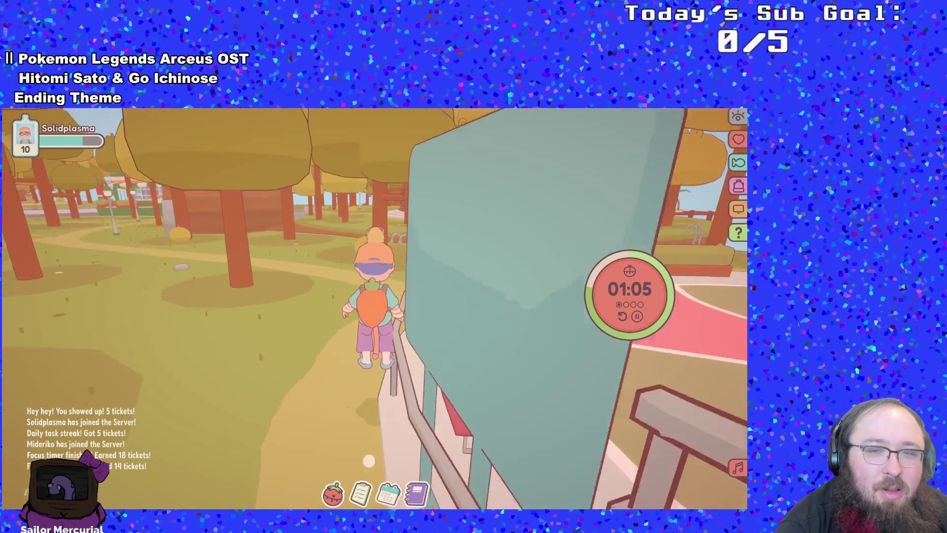
pyautogui.press('w')
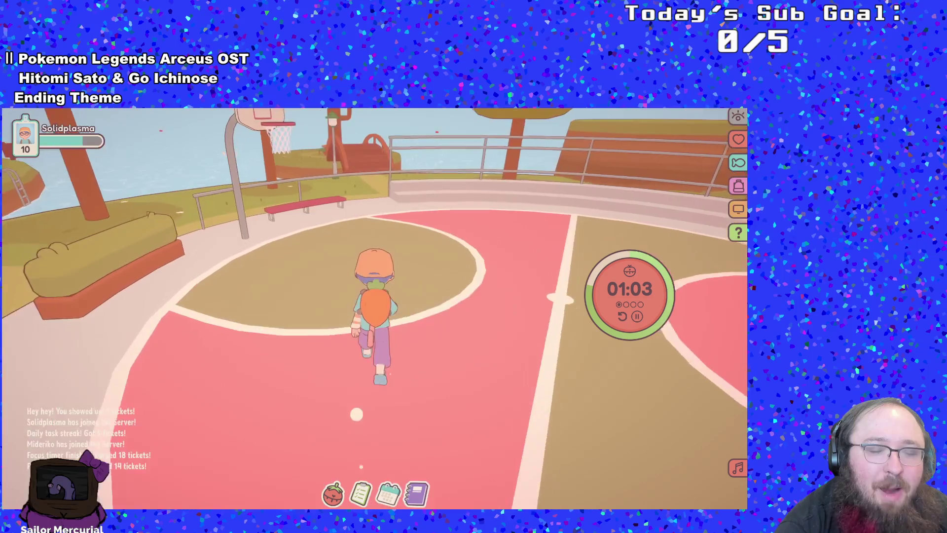
pyautogui.press('w')
pyautogui.press('w')
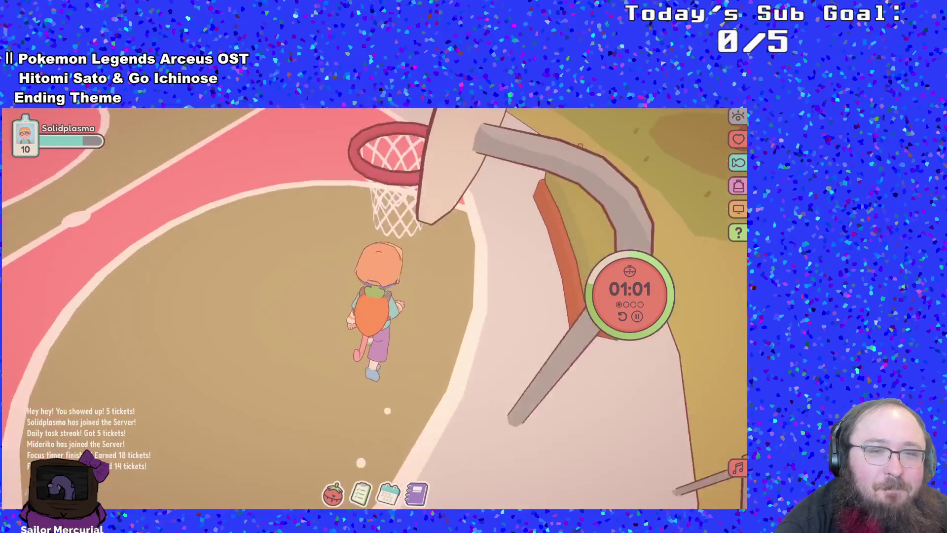
pyautogui.press('w')
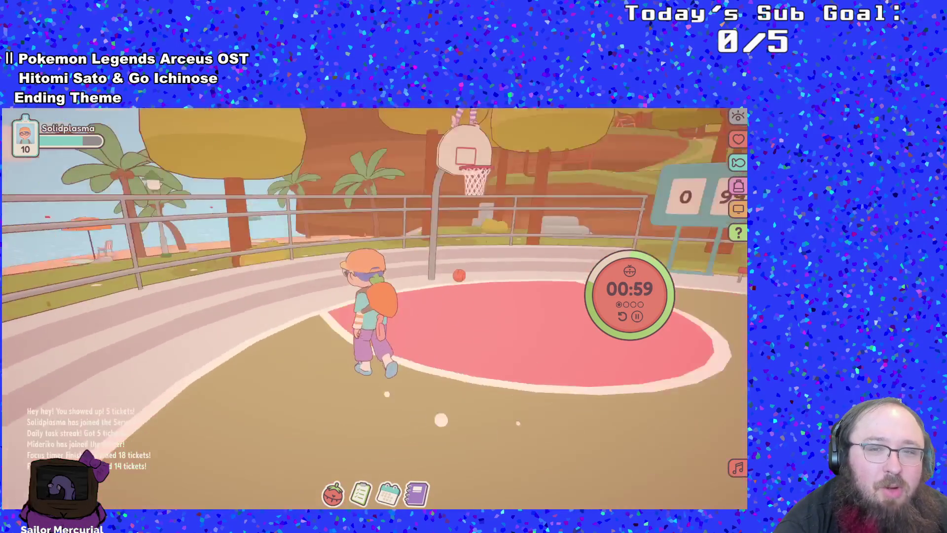
pyautogui.press('w')
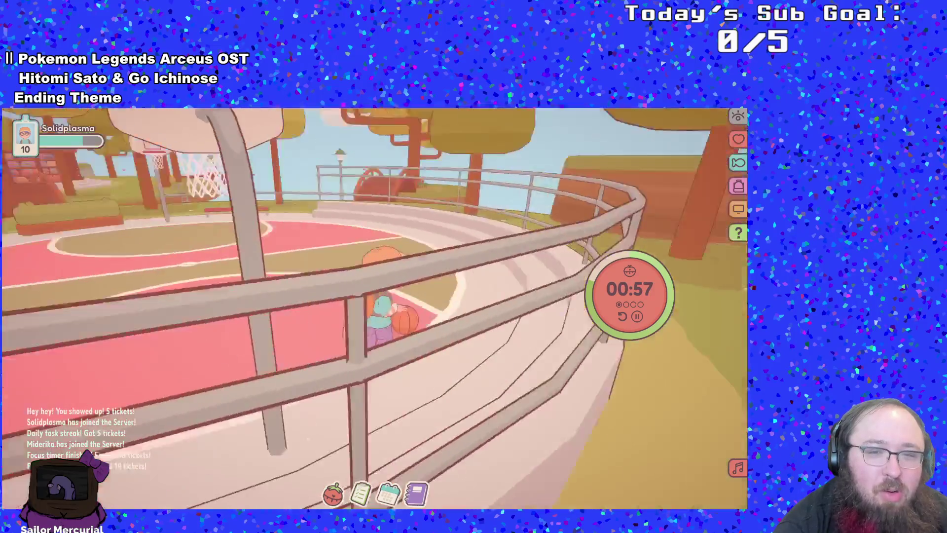
pyautogui.press('w')
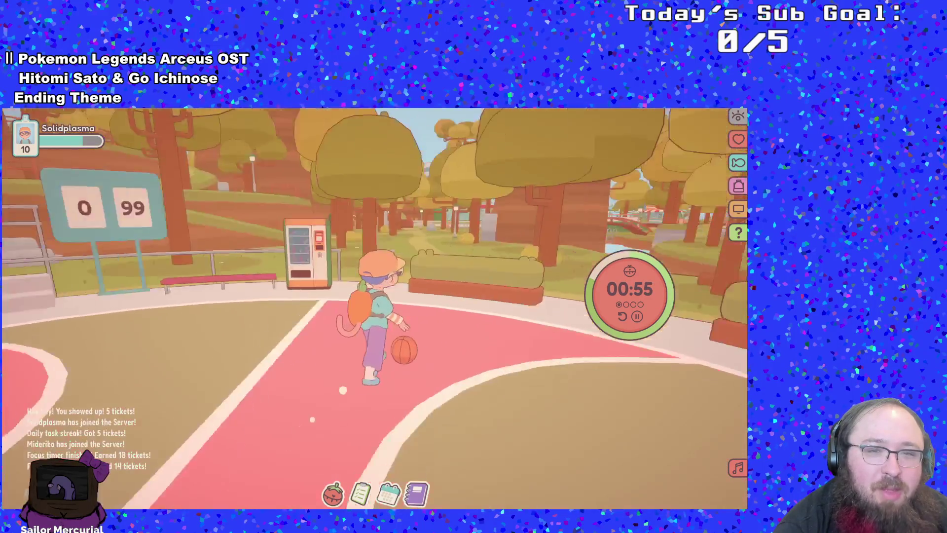
pyautogui.press('w')
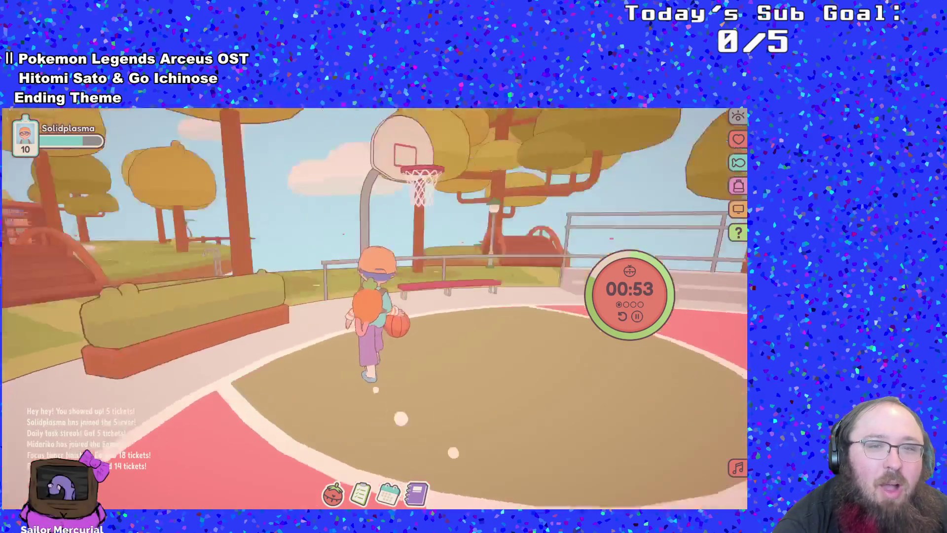
pyautogui.press('w')
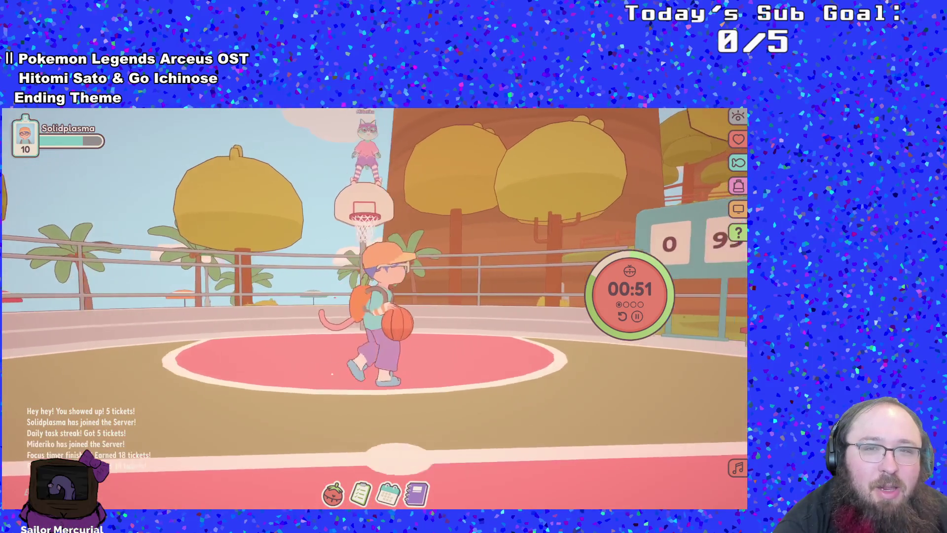
pyautogui.press('space')
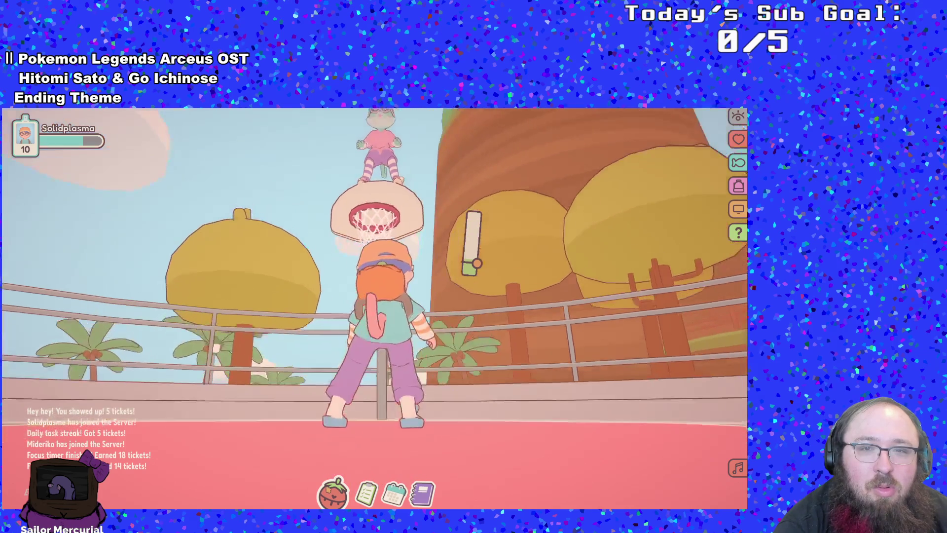
# - Pick up the loose basketball and take shots at both hoops
pyautogui.press('s')
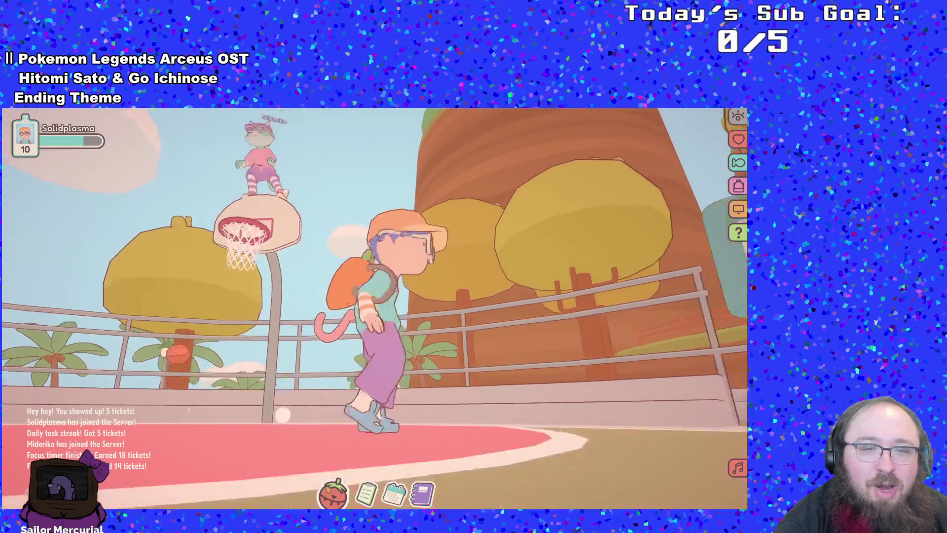
pyautogui.press('s')
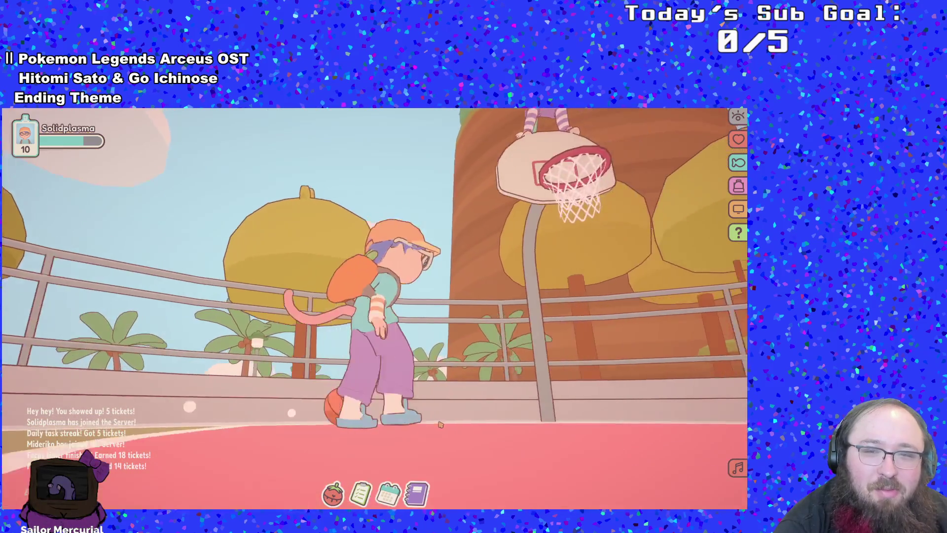
pyautogui.press('w')
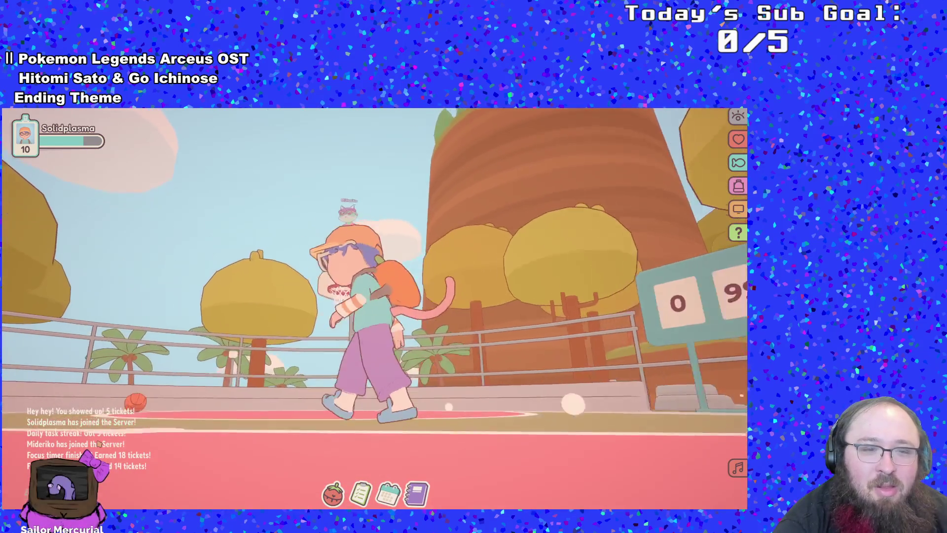
pyautogui.press('s')
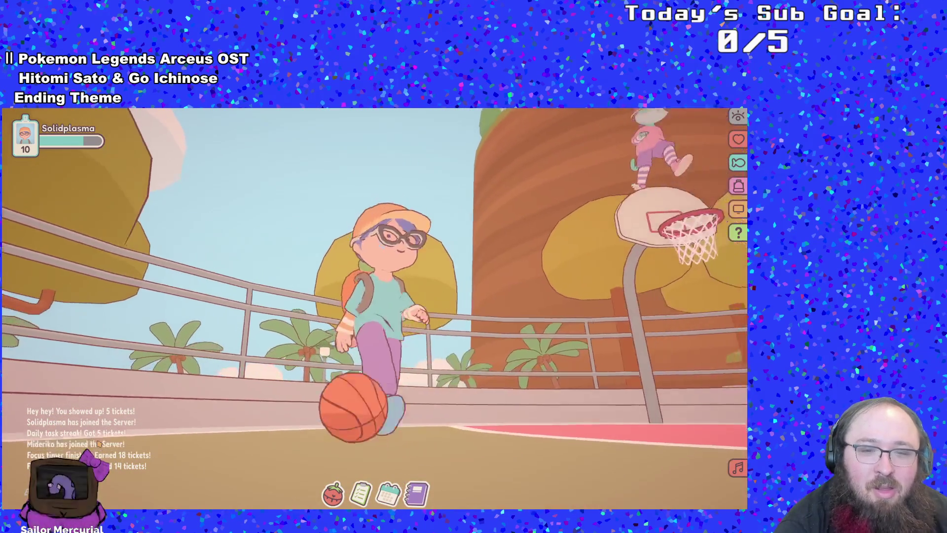
pyautogui.click(99, 443)
pyautogui.click(99, 443)
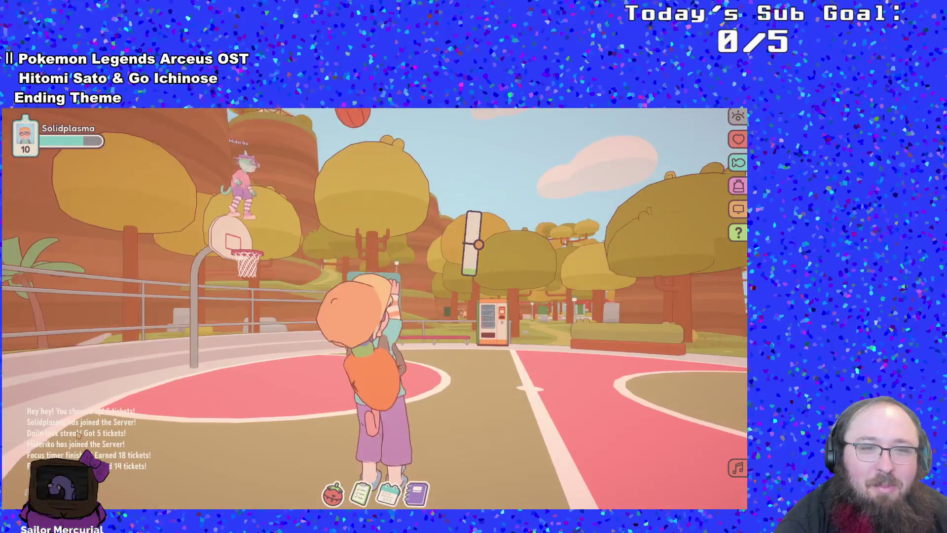
pyautogui.press('w')
pyautogui.press('w')
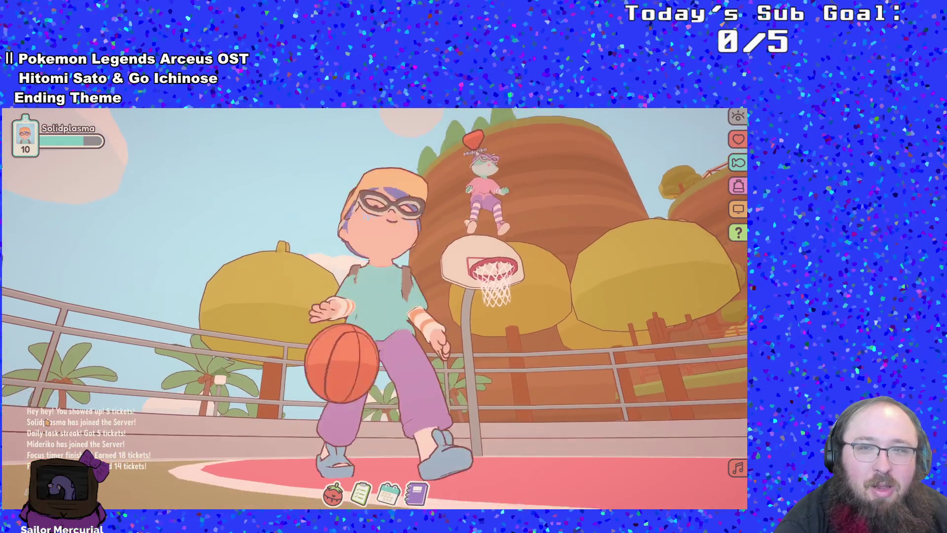
pyautogui.click(47, 422)
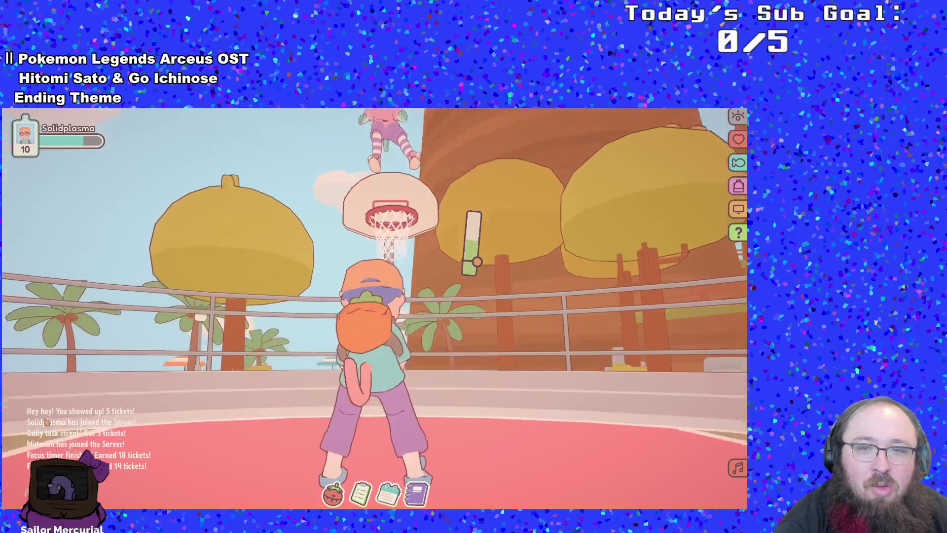
pyautogui.press('space')
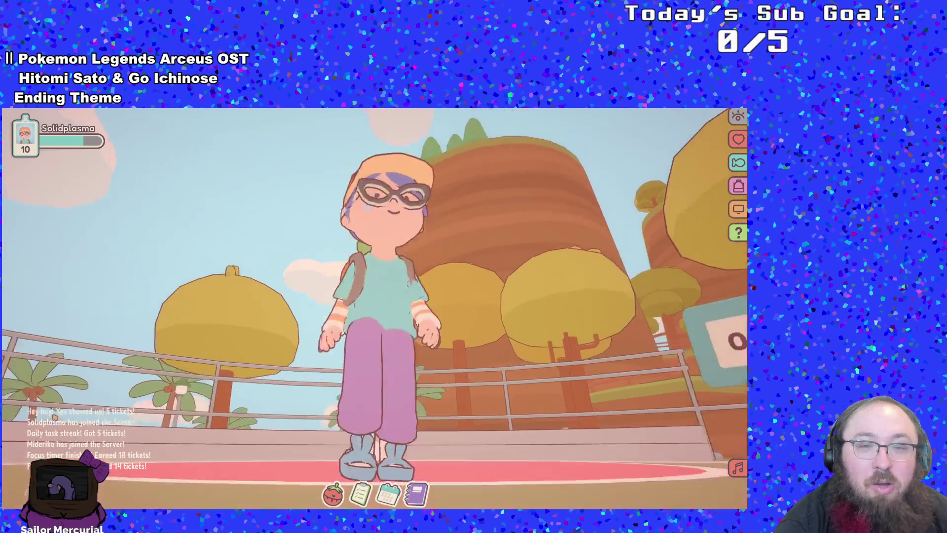
# - Walk the character around the court and back toward the hoop
pyautogui.press('s')
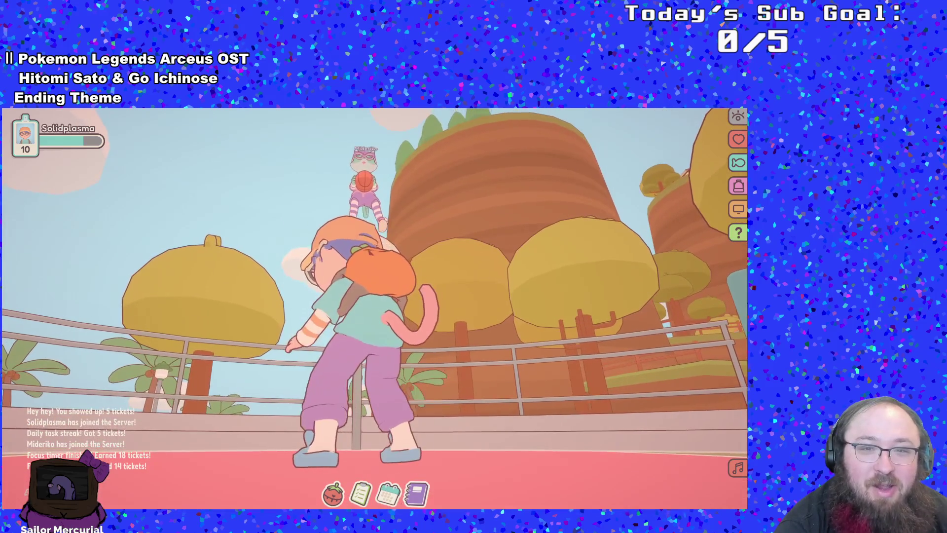
pyautogui.press('w')
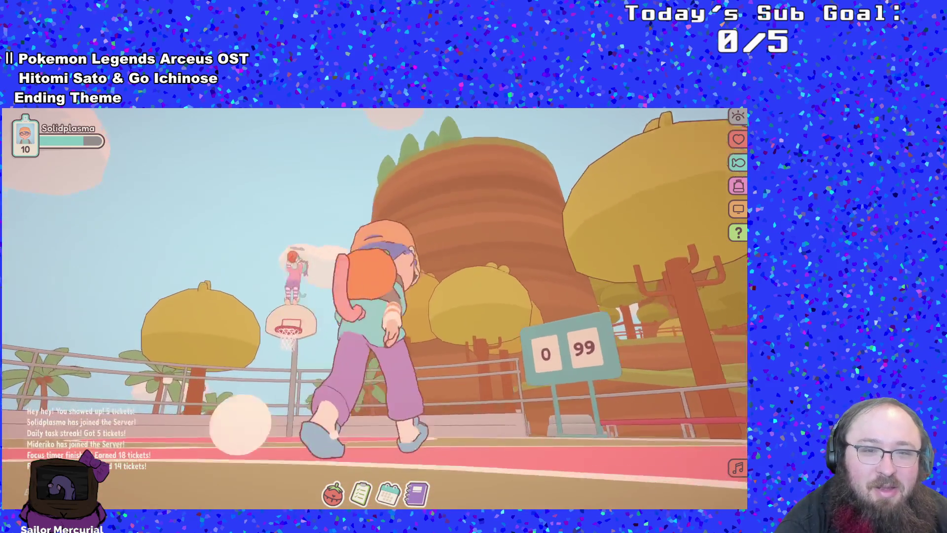
pyautogui.press('s')
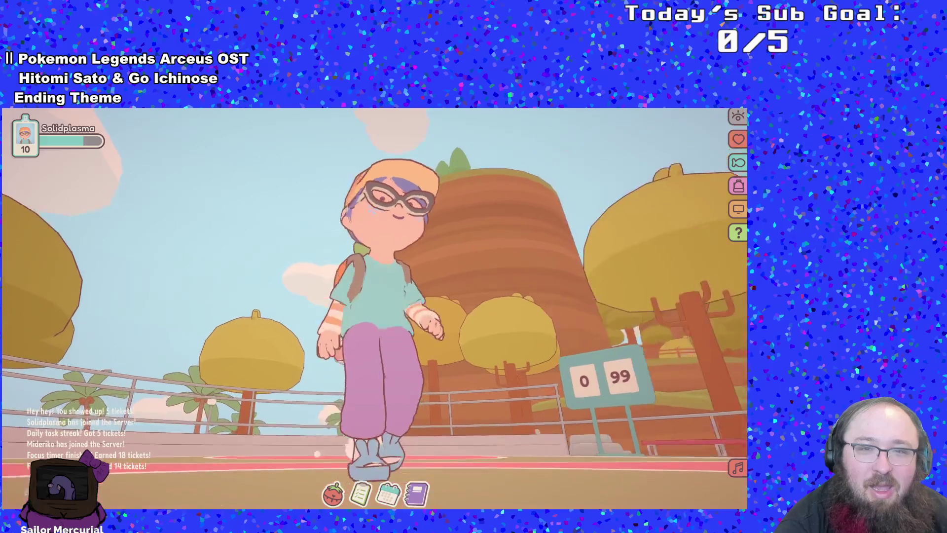
pyautogui.press('d')
pyautogui.press('w')
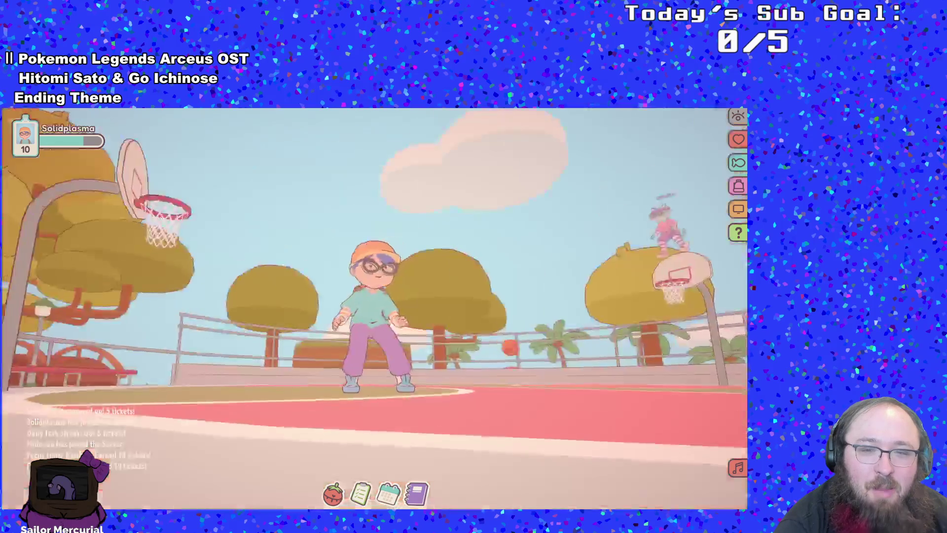
pyautogui.press('a')
pyautogui.press('s')
pyautogui.press('w')
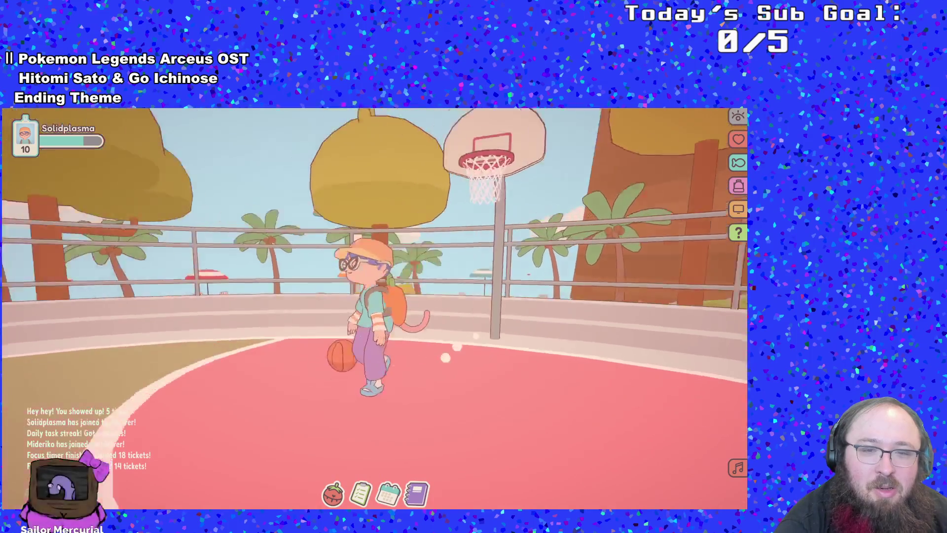
pyautogui.press('d')
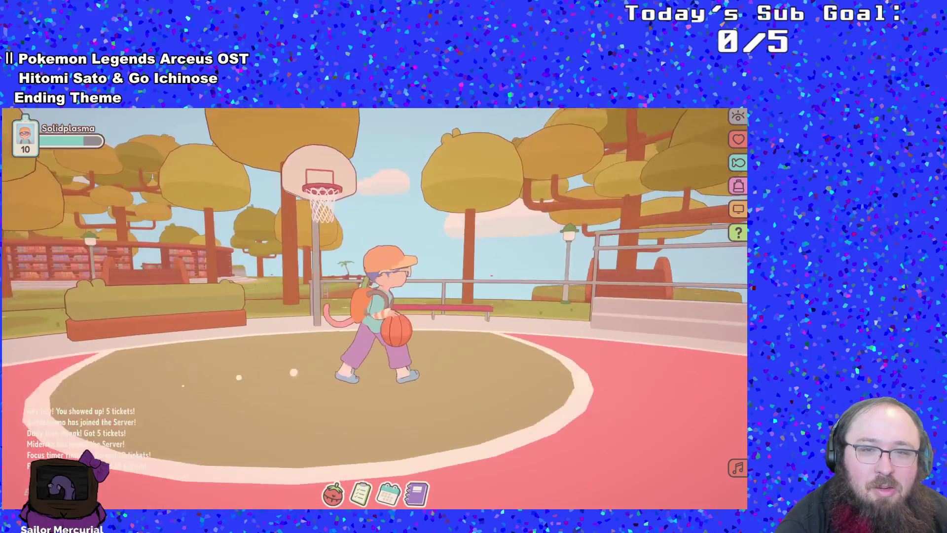
pyautogui.press('w')
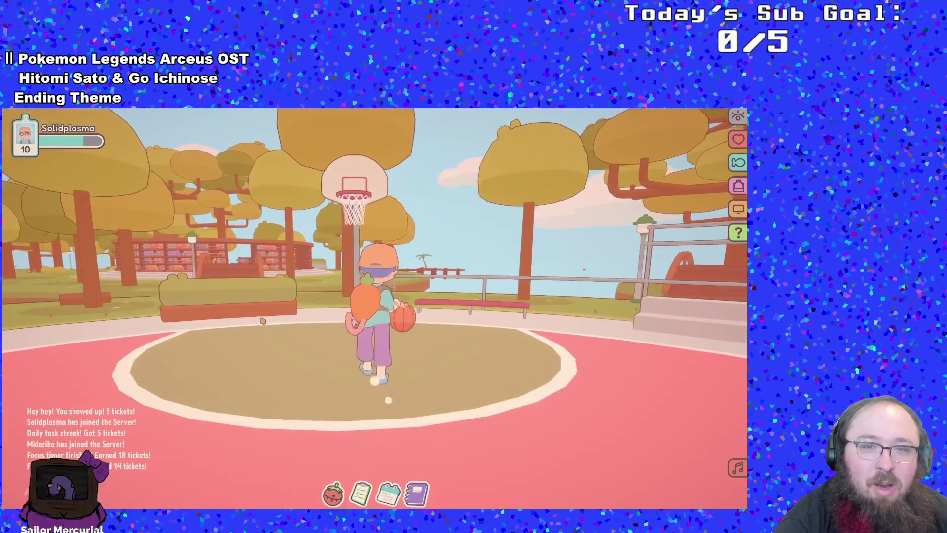
# - Line up and sink a shot at the hoop, then jump into another shot
pyautogui.press('space')
pyautogui.press('s')
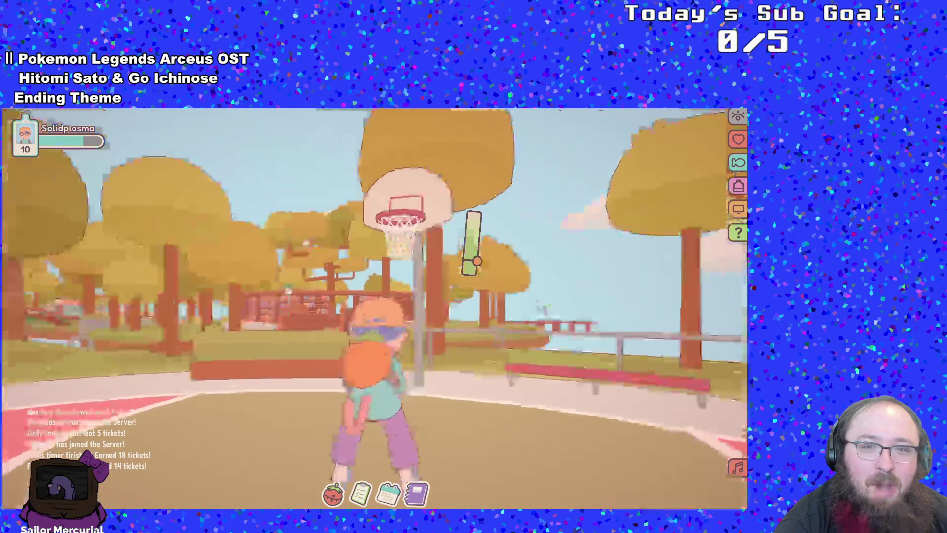
pyautogui.press('space')
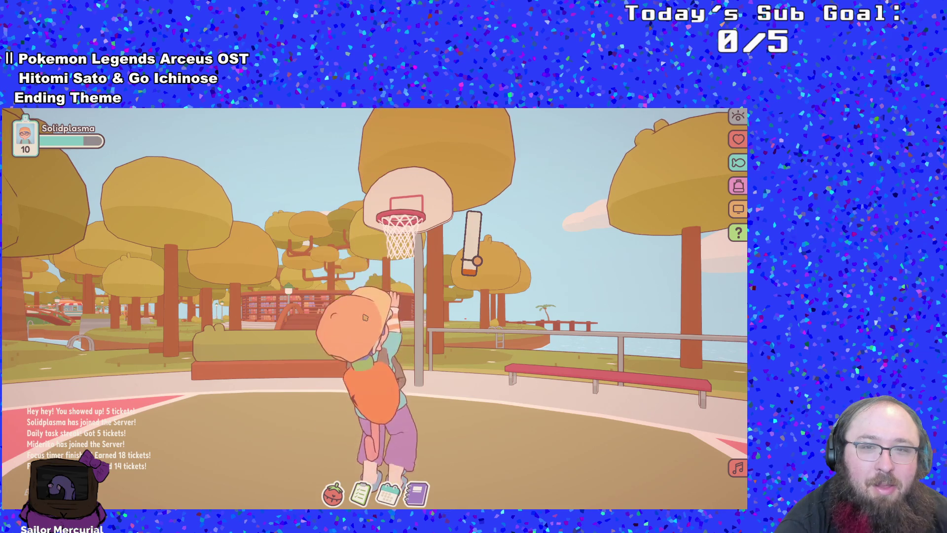
pyautogui.press('s')
pyautogui.press('s')
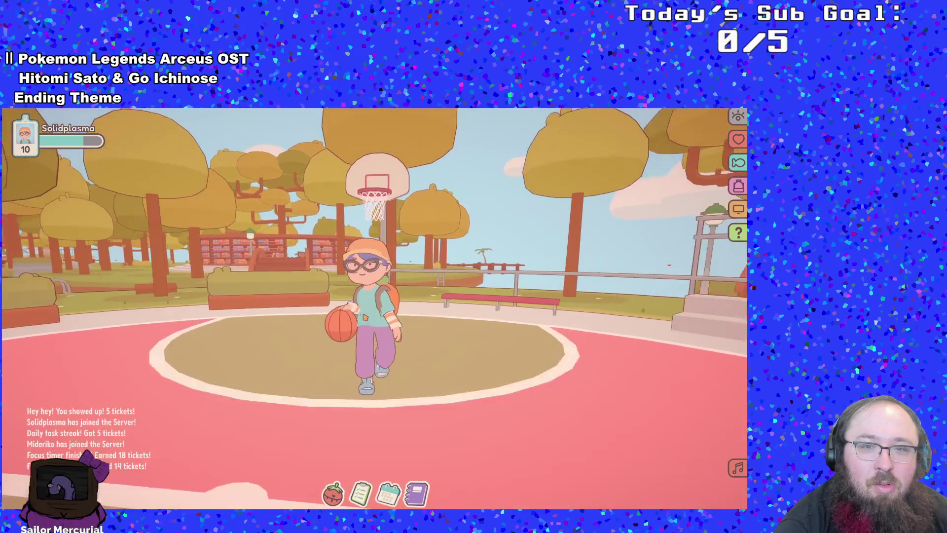
pyautogui.press('w')
pyautogui.press('space')
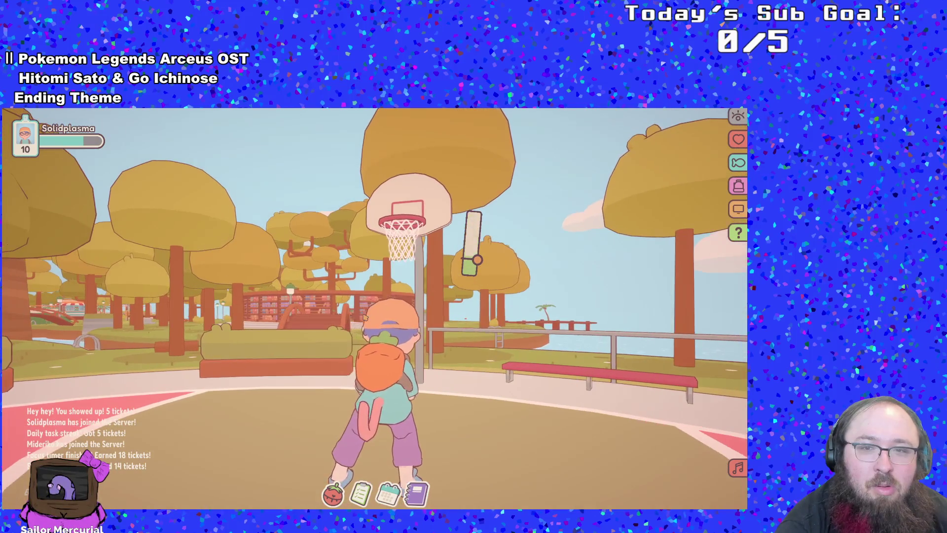
pyautogui.press('space')
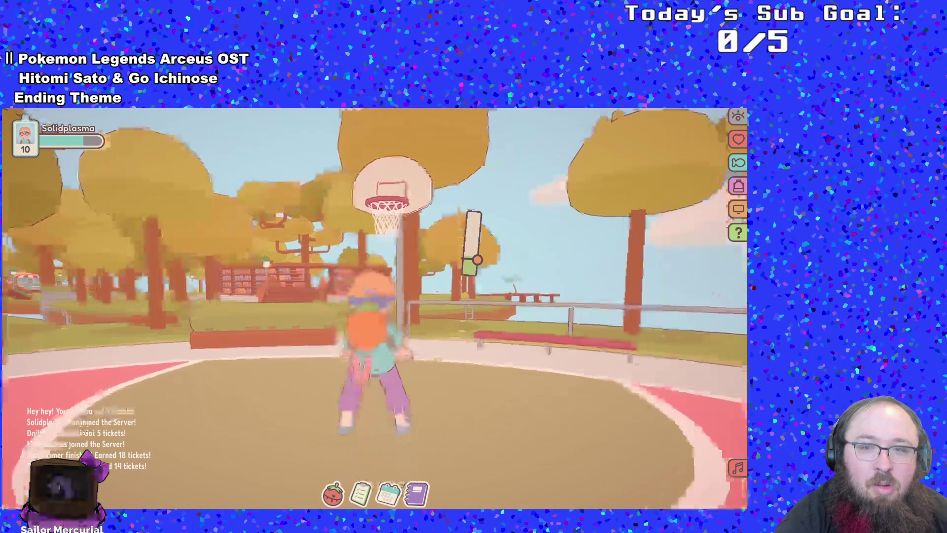
# - Walk away from the hoop across the court to the red bench
pyautogui.press('s')
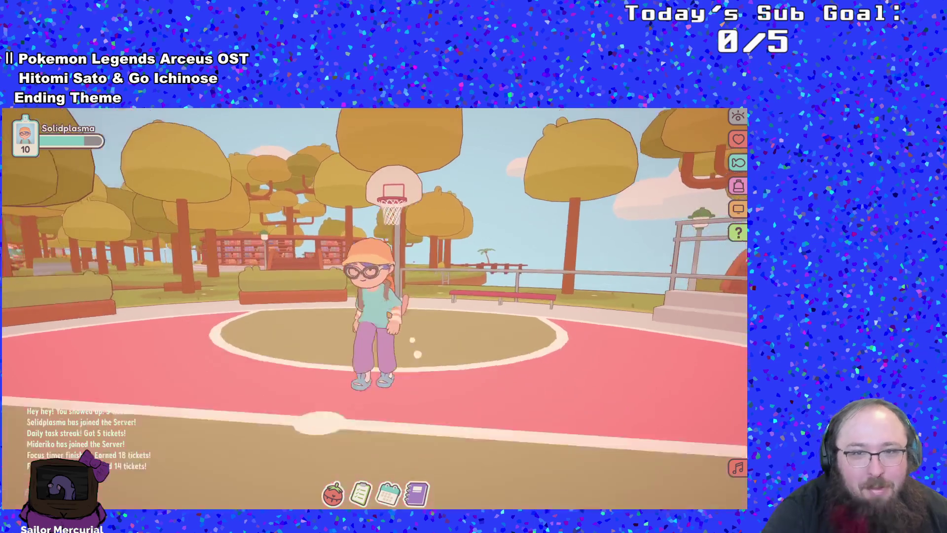
pyautogui.press('a')
pyautogui.press('w')
pyautogui.press('d')
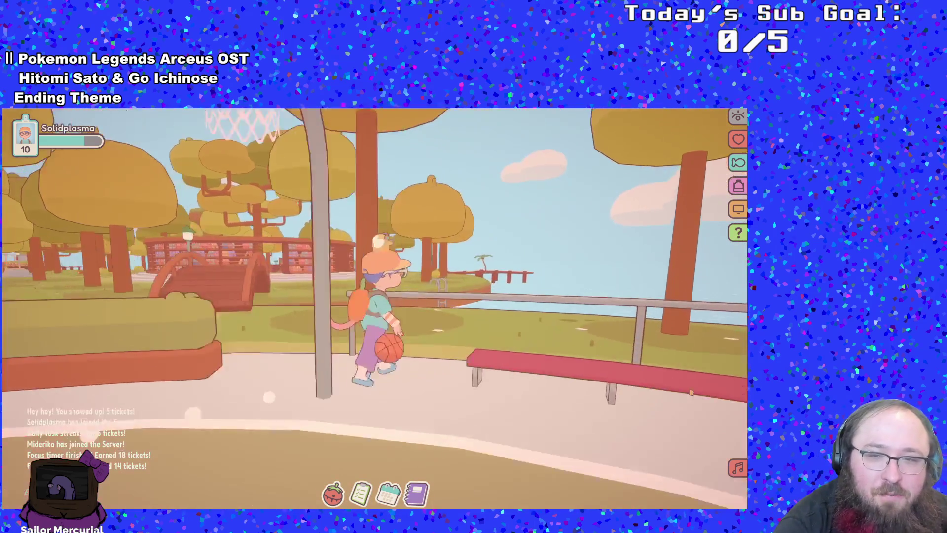
pyautogui.press('s')
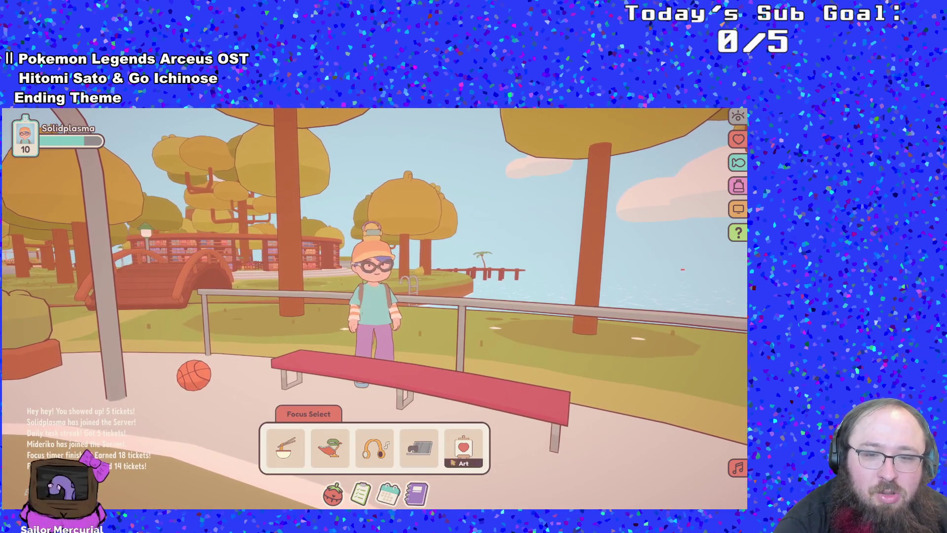
# - Pick a focus activity and its first option so the character sits on the red bench
pyautogui.click(419, 447)
pyautogui.click(329, 400)
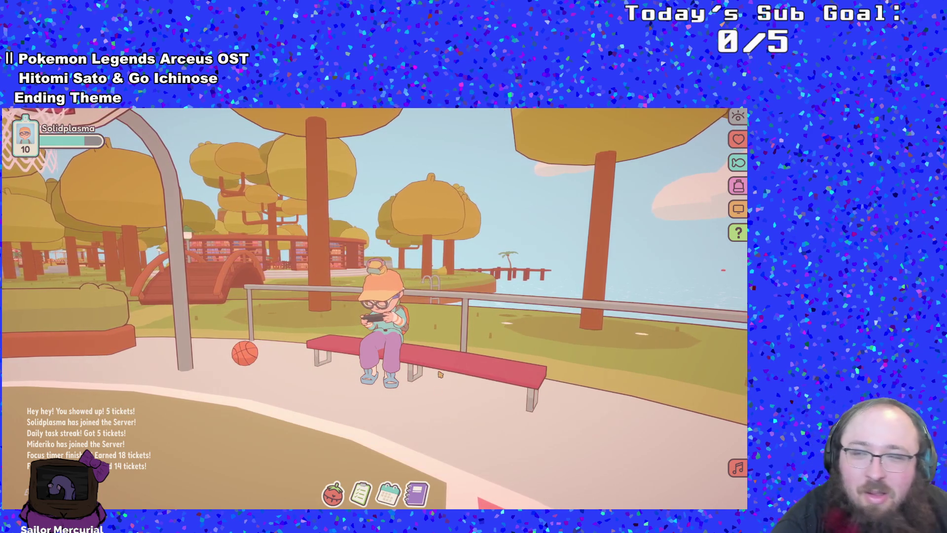
pyautogui.moveTo(440, 371); pyautogui.dragTo(197, 370)
# - Choose the compact timer widget from Lofi Town's screen display modes
pyautogui.moveTo(450, 376)
pyautogui.mouseDown()
pyautogui.moveTo(419, 405)
pyautogui.moveTo(412, 387)
pyautogui.mouseUp()
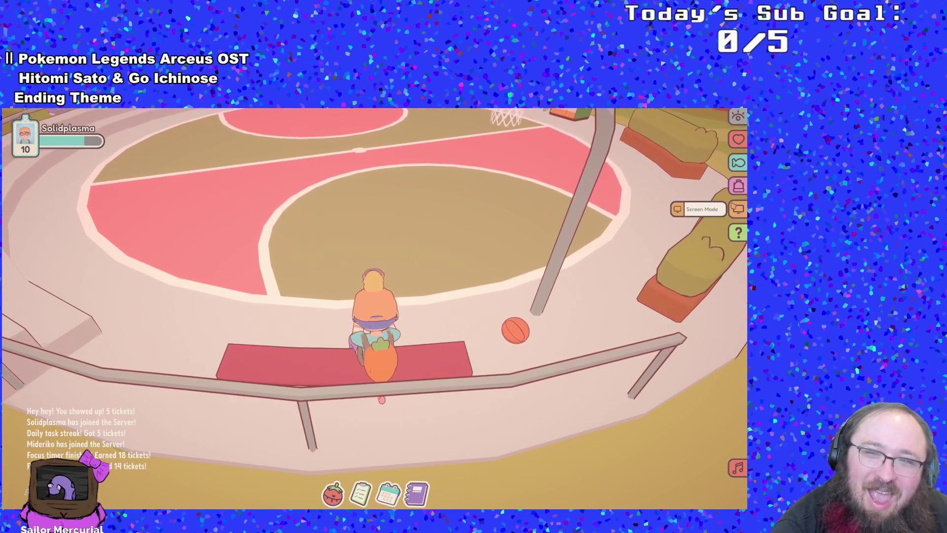
pyautogui.click(735, 207)
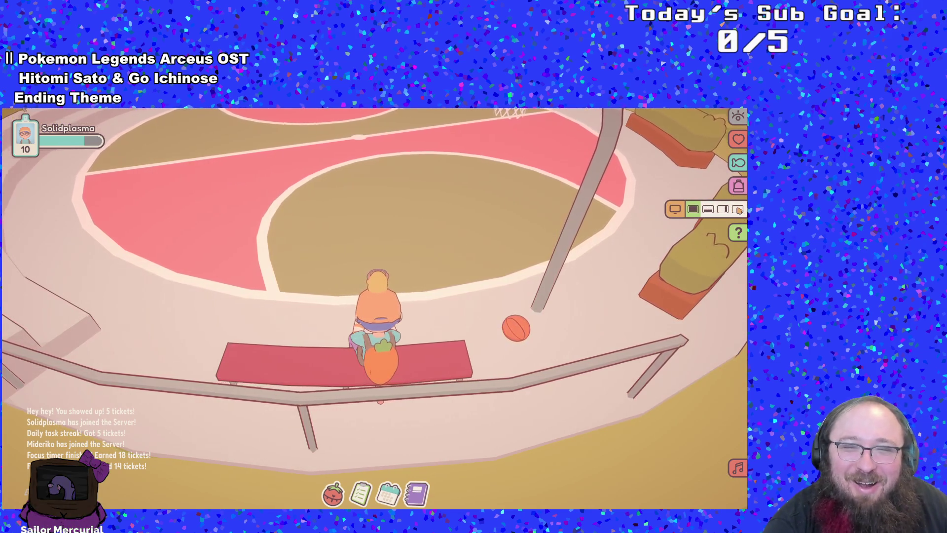
pyautogui.click(707, 209)
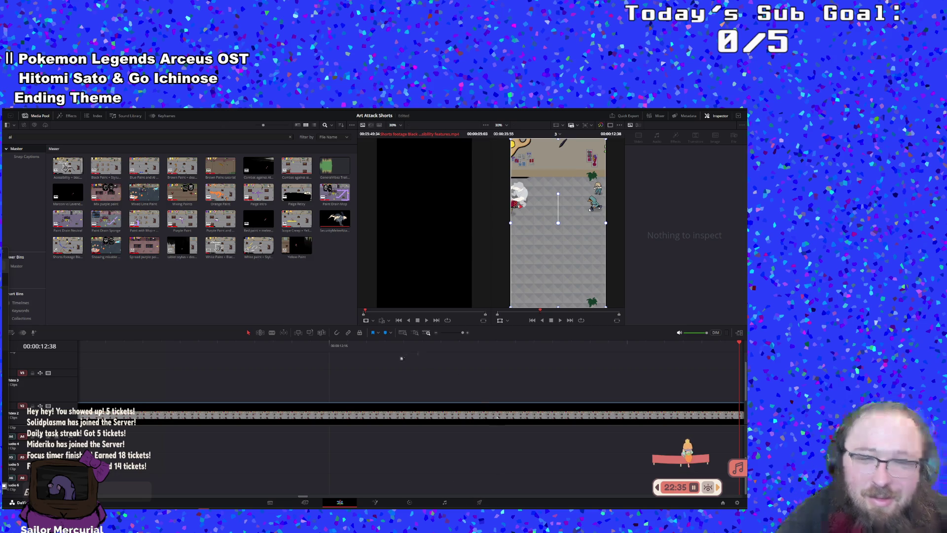
pyautogui.click(197, 351)
pyautogui.scroll(3, 196, 350)
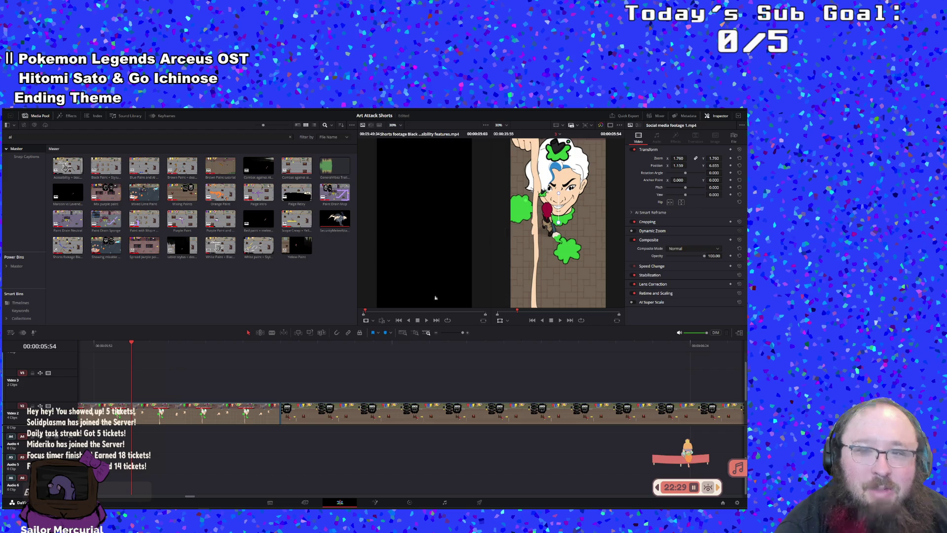
pyautogui.moveTo(462, 336); pyautogui.dragTo(457, 341)
pyautogui.moveTo(589, 359)
pyautogui.mouseDown()
pyautogui.moveTo(676, 355)
pyautogui.moveTo(605, 345)
pyautogui.mouseUp()
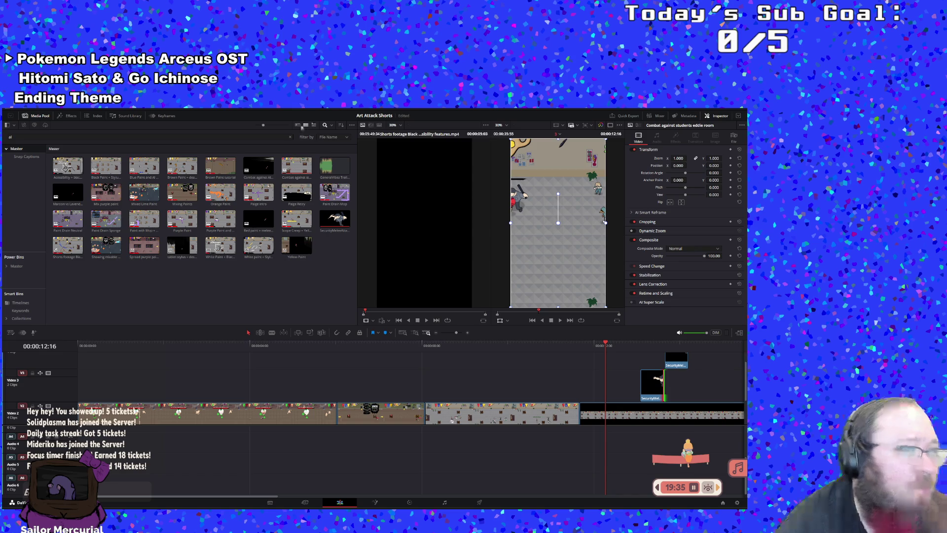
# - Preview SecurityMeleeAttackLeftAI.gif with the guard clips stacked over the combat footage near 00:00:12
pyautogui.click(335, 219)
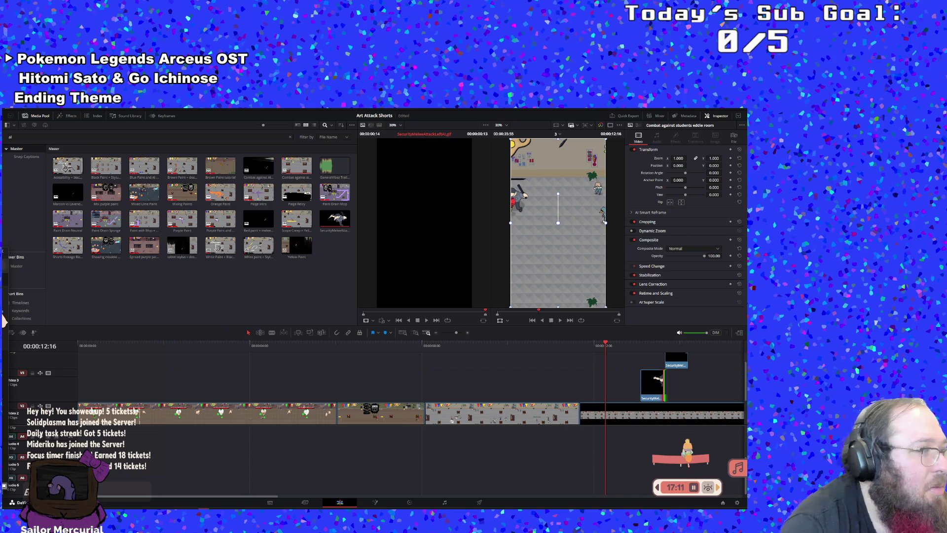
pyautogui.hotkey('alt', 'Tab')
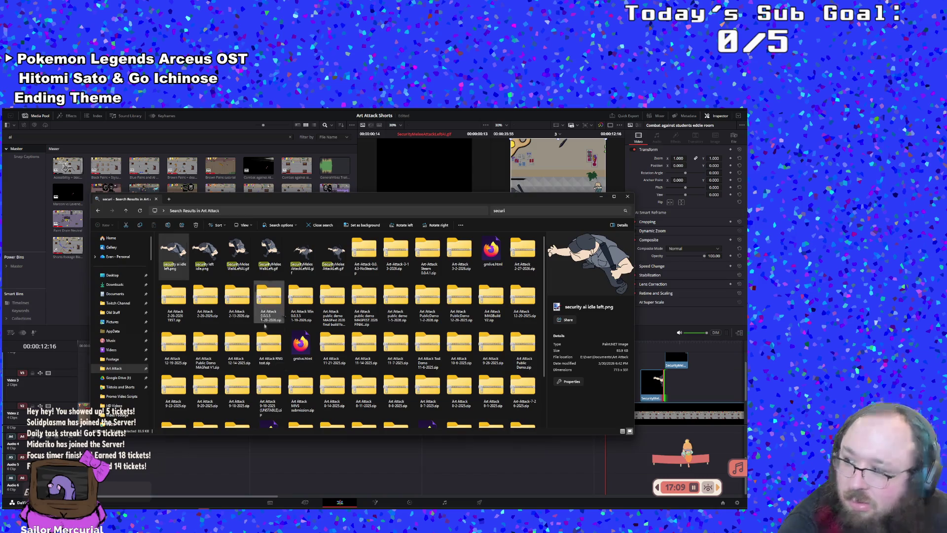
# - Browse from Local Disk (C:) into Program Files, look inside Git, and return to Program Files
pyautogui.scroll(-5, 128, 319)
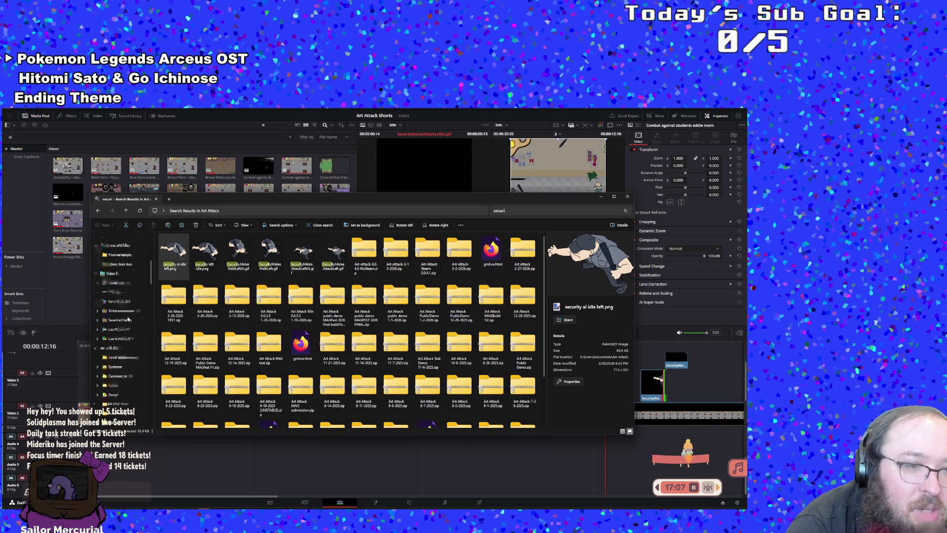
pyautogui.click(119, 282)
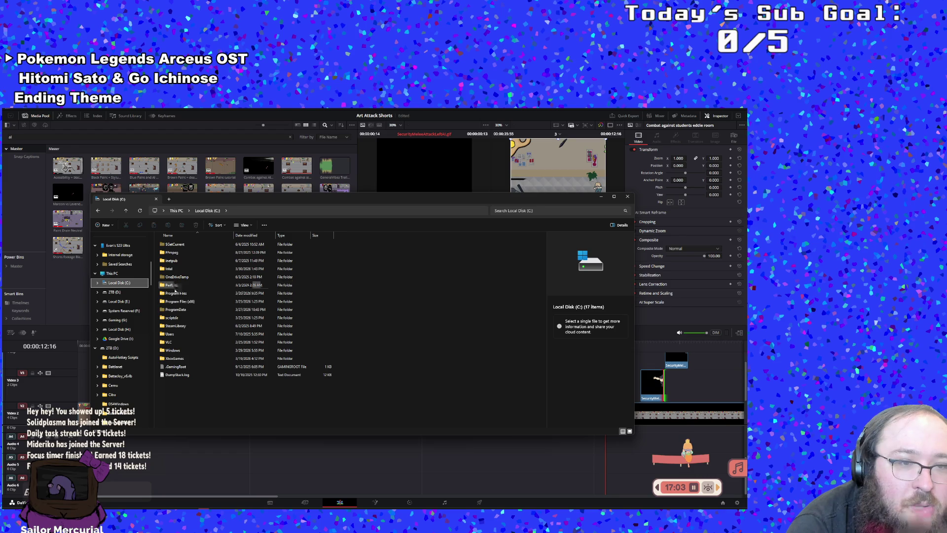
pyautogui.doubleClick(176, 293)
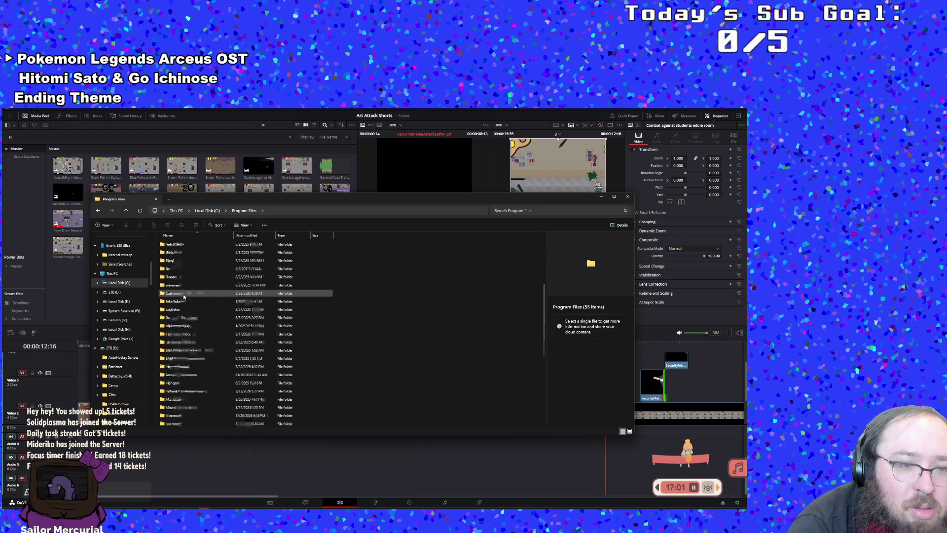
pyautogui.scroll(-7, 184, 297)
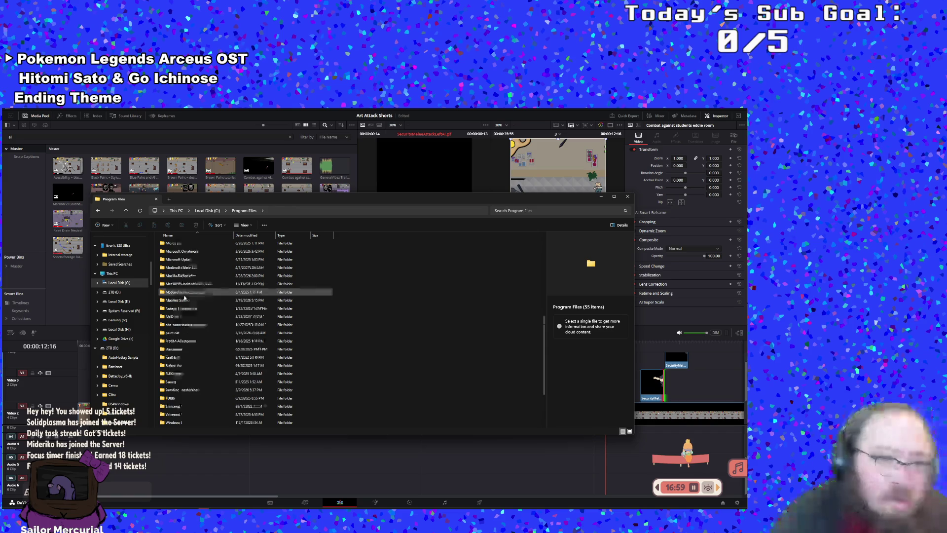
pyautogui.scroll(7, 184, 297)
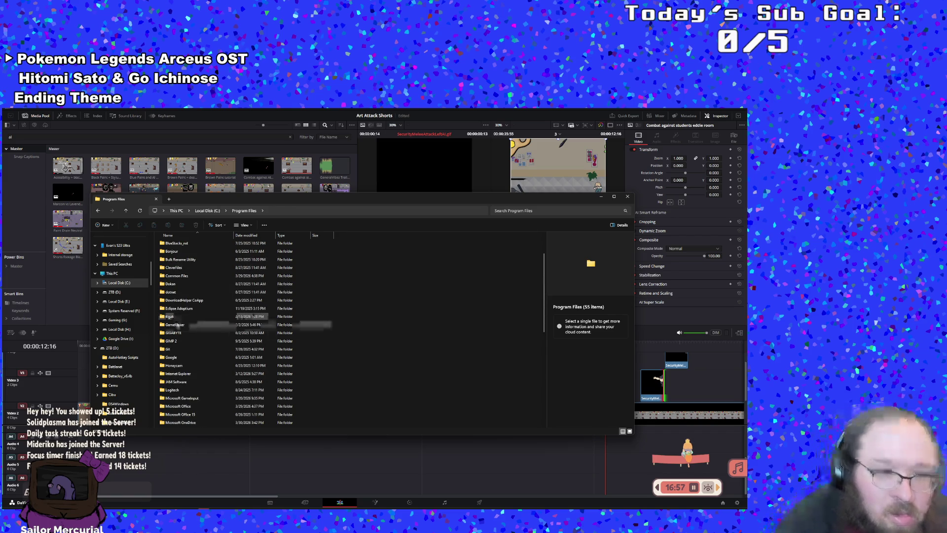
pyautogui.doubleClick(171, 351)
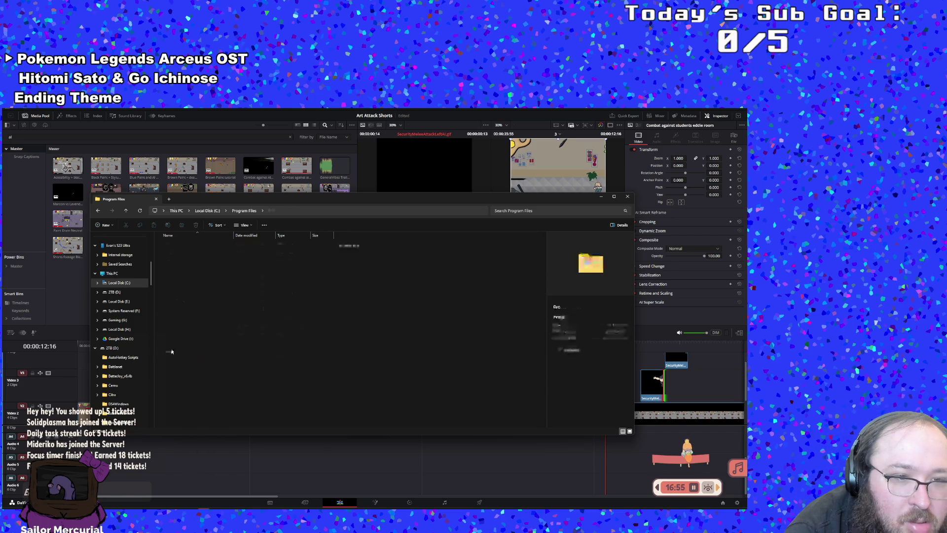
pyautogui.click(242, 211)
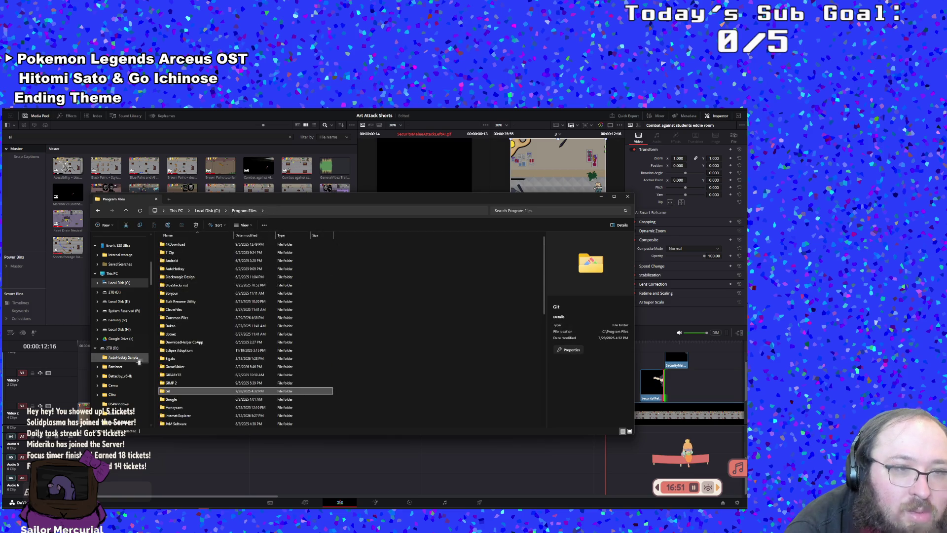
pyautogui.hotkey('alt', 'Tab')
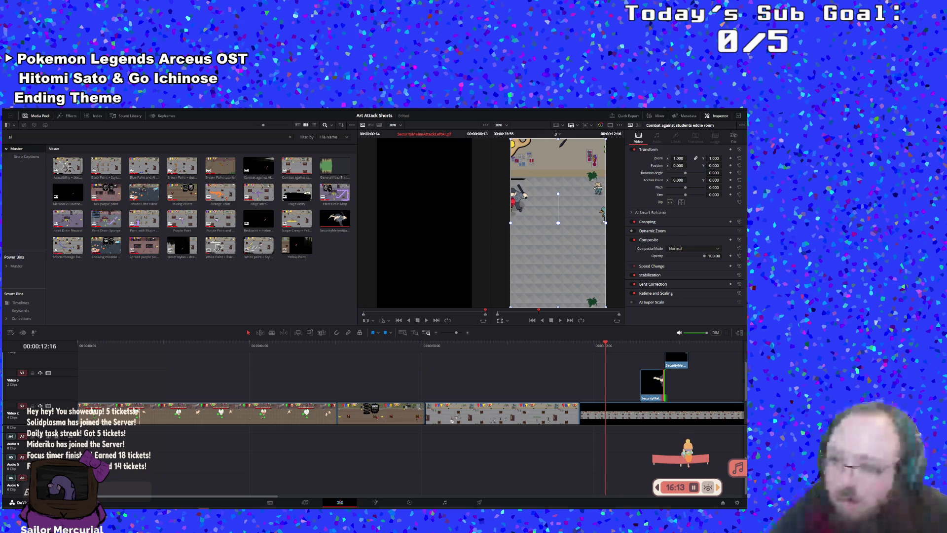
# - Show GitHub Desktop with the Art-Attack repository's changed script diff
pyautogui.hotkey('alt', 'Tab')
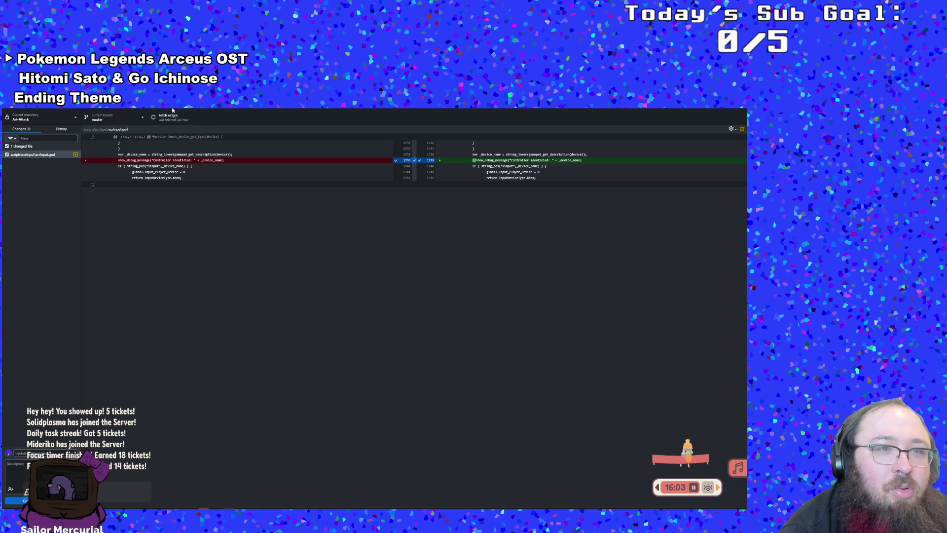
# - Return from the GitHub Desktop diff to the Art Attack Shorts Edit page
pyautogui.hotkey('alt', 'Tab')
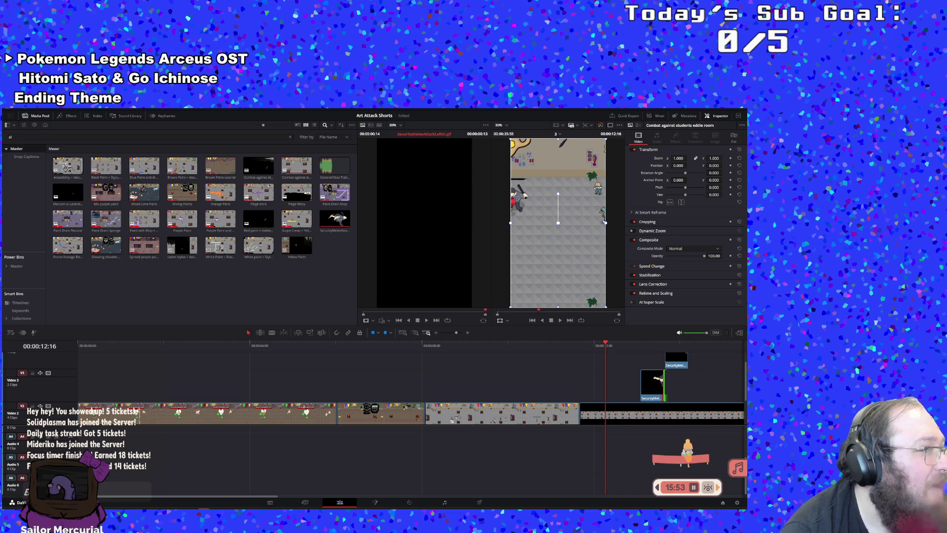
# - Reopen File Explorer on the sprites folder and scroll through its contents
pyautogui.press('super+e')
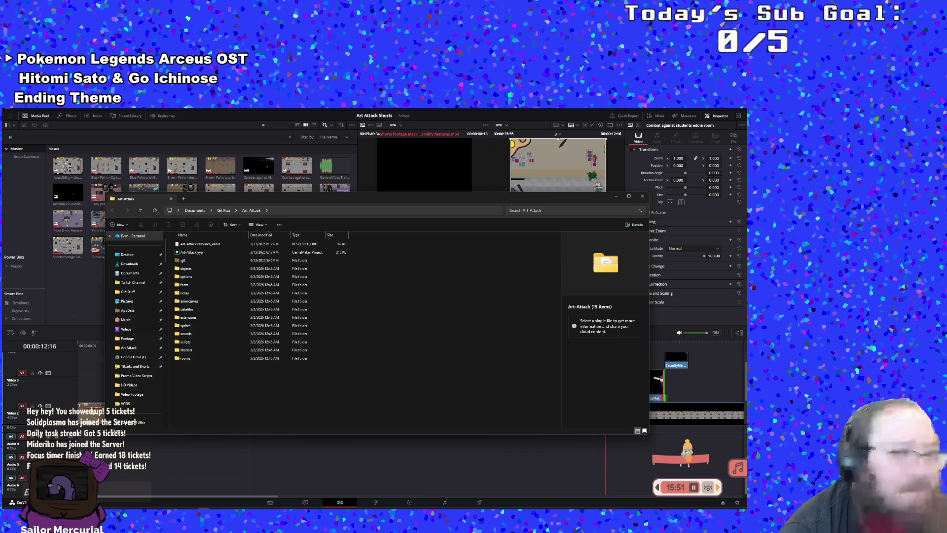
pyautogui.hotkey('alt', 'F4')
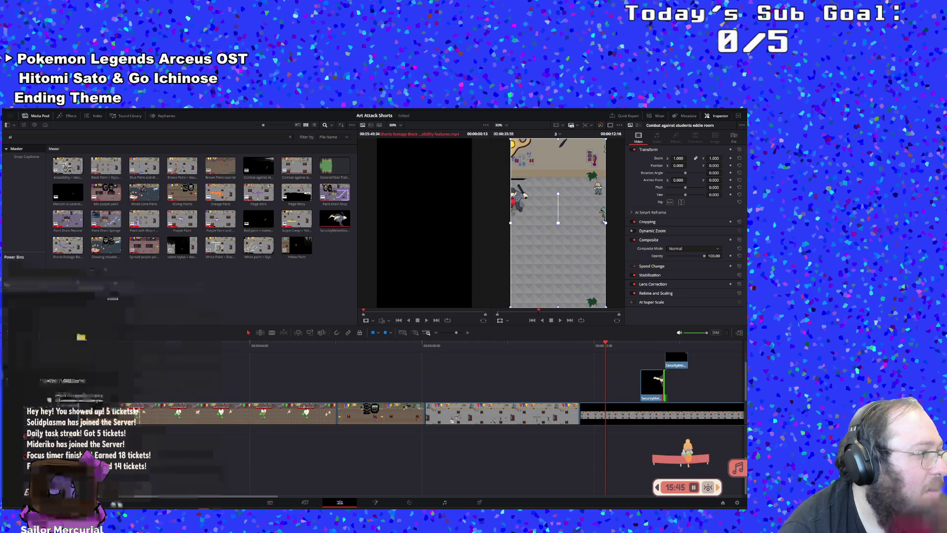
pyautogui.hotkey('alt', 'Tab')
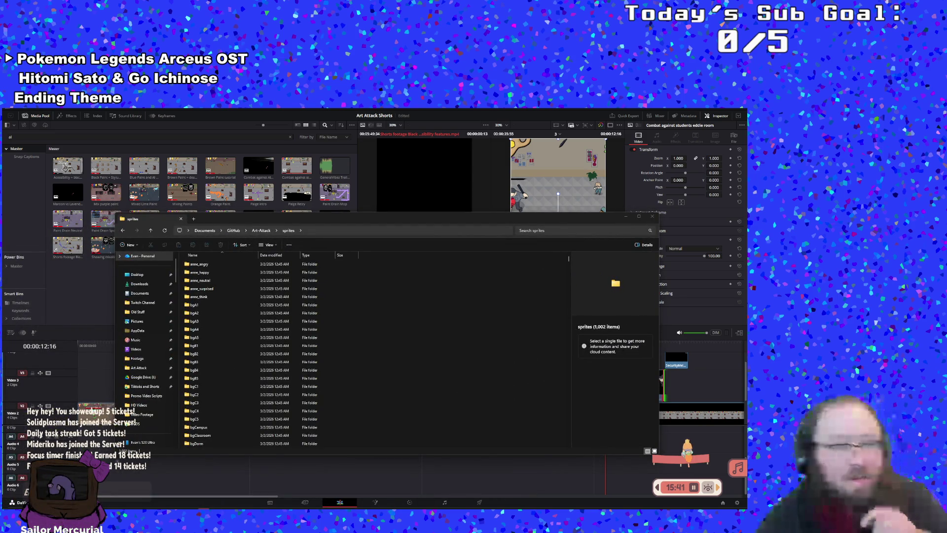
pyautogui.scroll(-1, 399, 405)
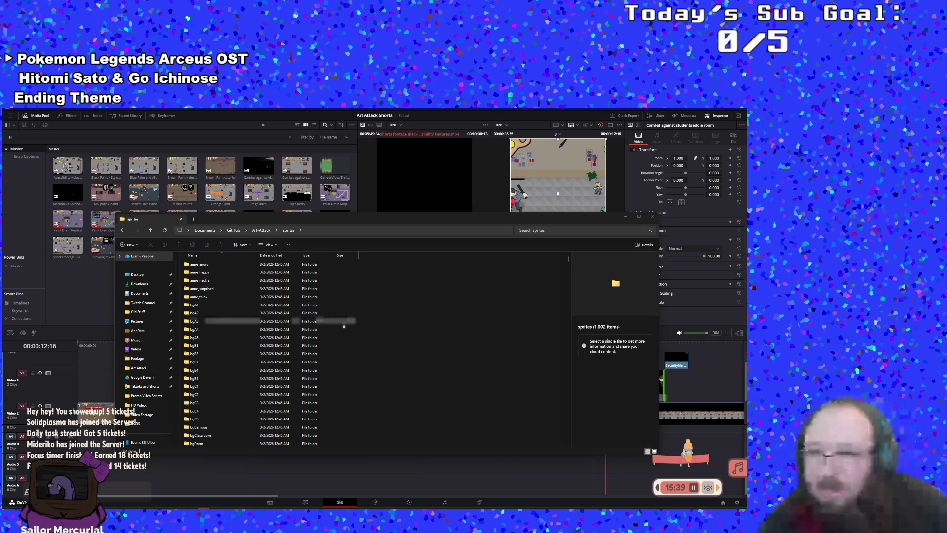
pyautogui.scroll(-10, 341, 374)
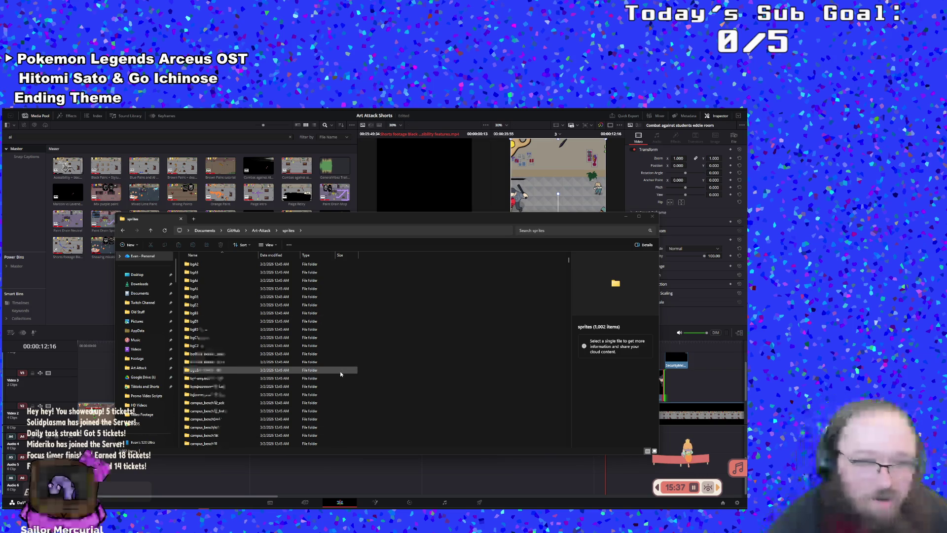
pyautogui.scroll(-12, 341, 374)
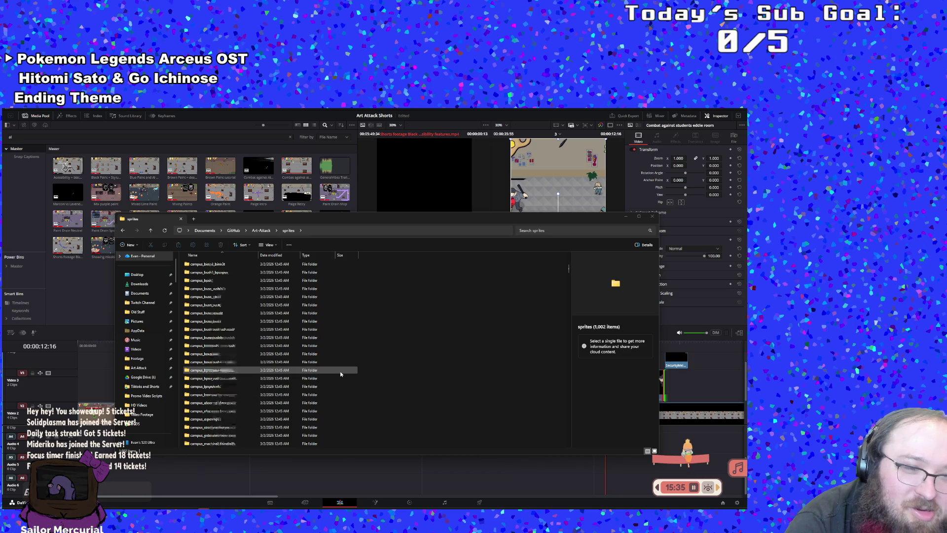
# - Search the sprites folder for 'sprEnemySec' and scroll the 48 matching items
pyautogui.click(537, 230)
pyautogui.write('sp')
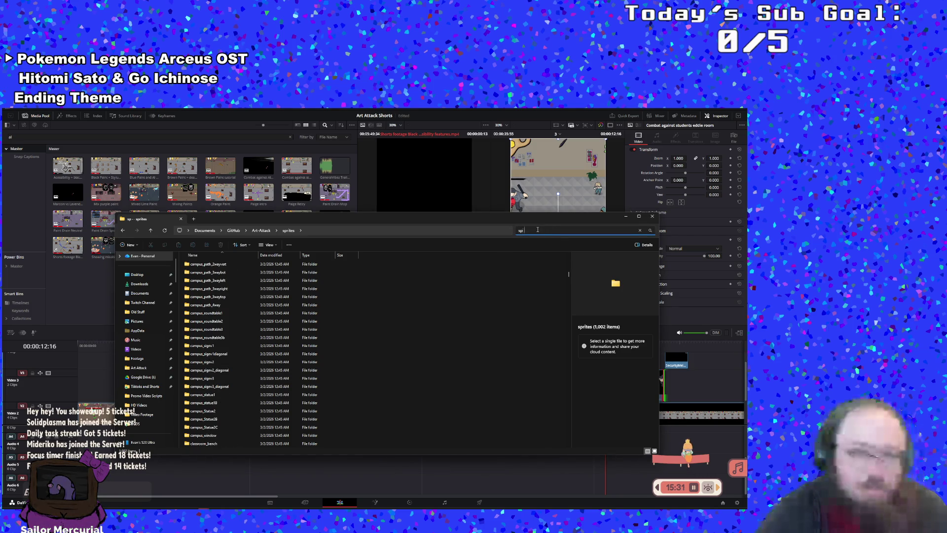
pyautogui.write('r')
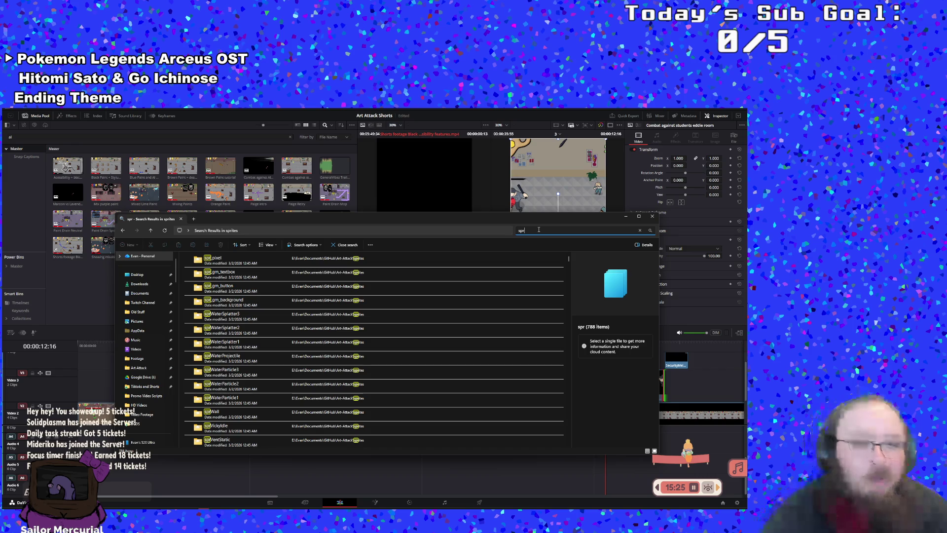
pyautogui.scroll(-4, 454, 356)
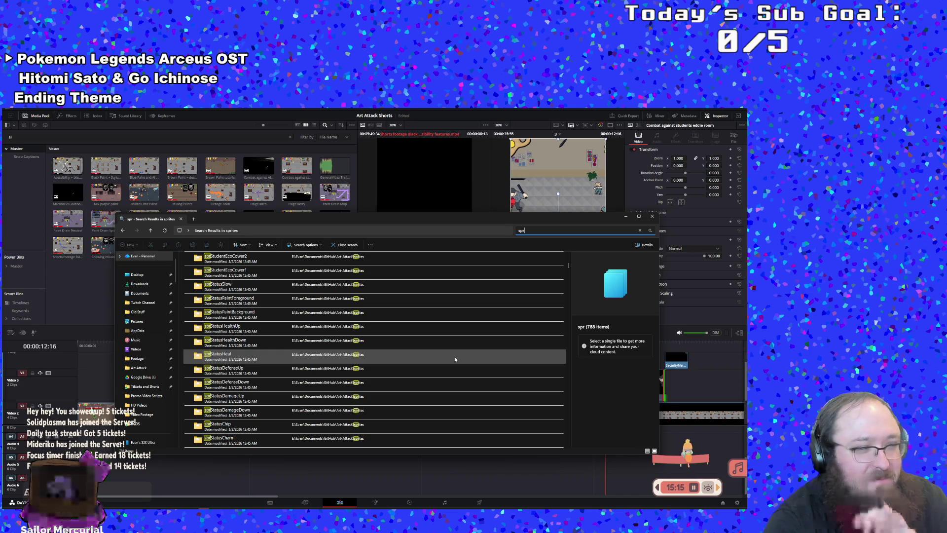
pyautogui.scroll(2, 454, 357)
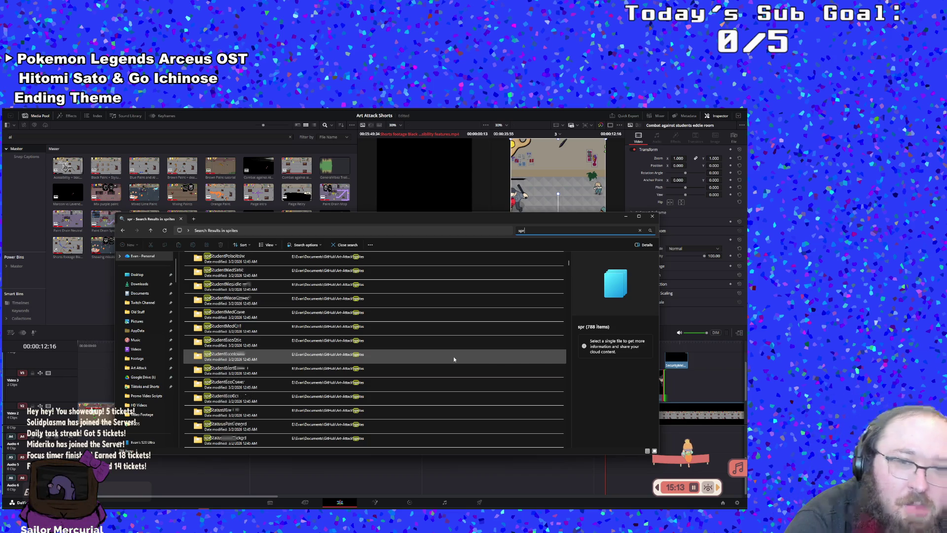
pyautogui.scroll(2, 453, 356)
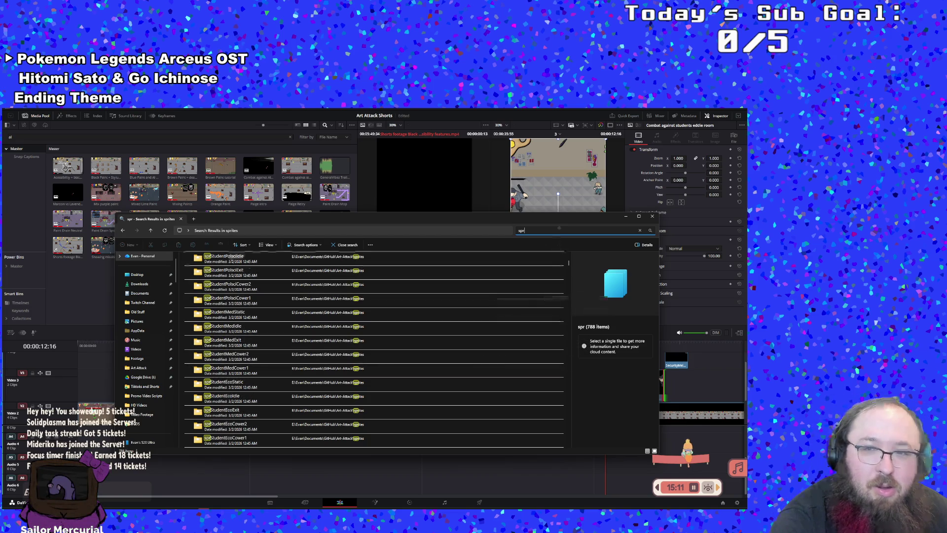
pyautogui.write('Enemy')
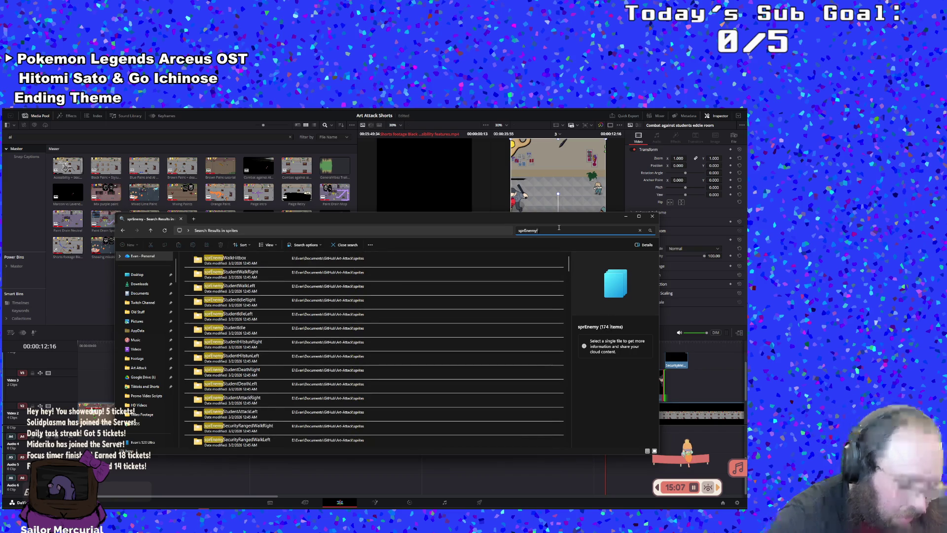
pyautogui.write('Sec')
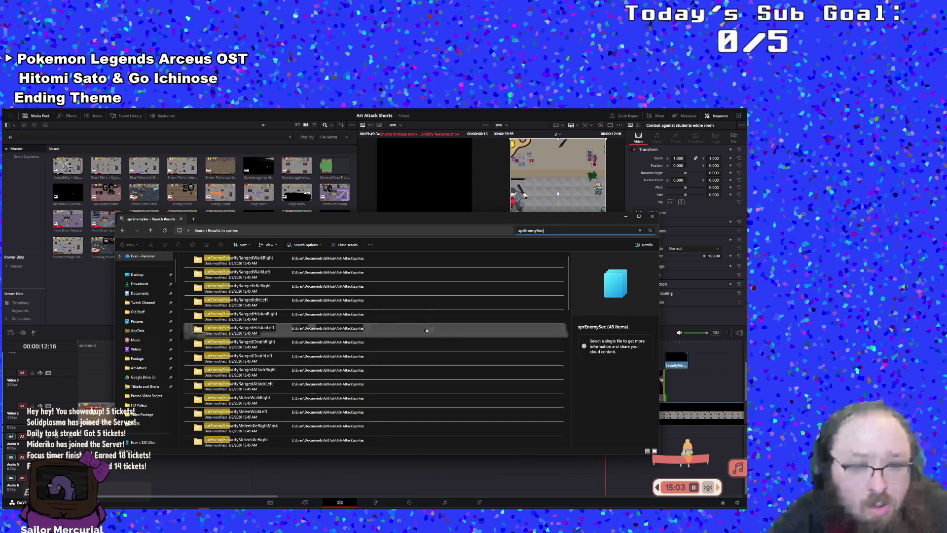
pyautogui.scroll(-3, 425, 325)
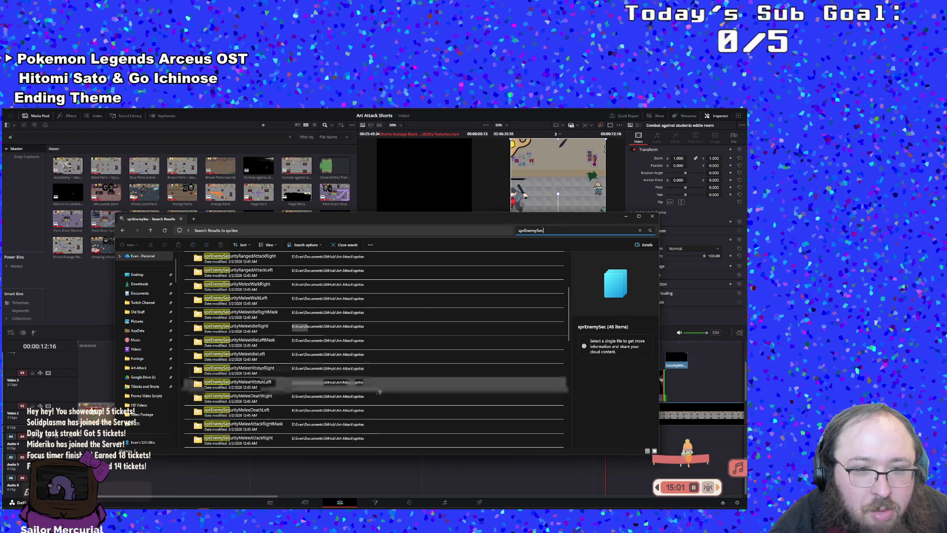
# - Open the sprEnemySecurityMeleeIdleLeft folder and select its six guard sprite frames
pyautogui.doubleClick(291, 360)
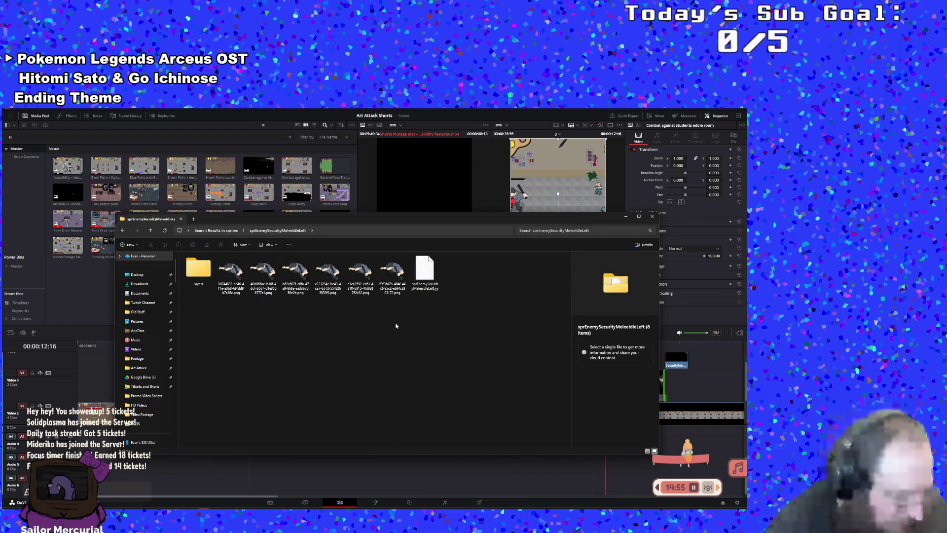
pyautogui.moveTo(398, 326); pyautogui.dragTo(350, 273)
pyautogui.moveTo(240, 251); pyautogui.dragTo(227, 252)
pyautogui.rightClick(247, 269)
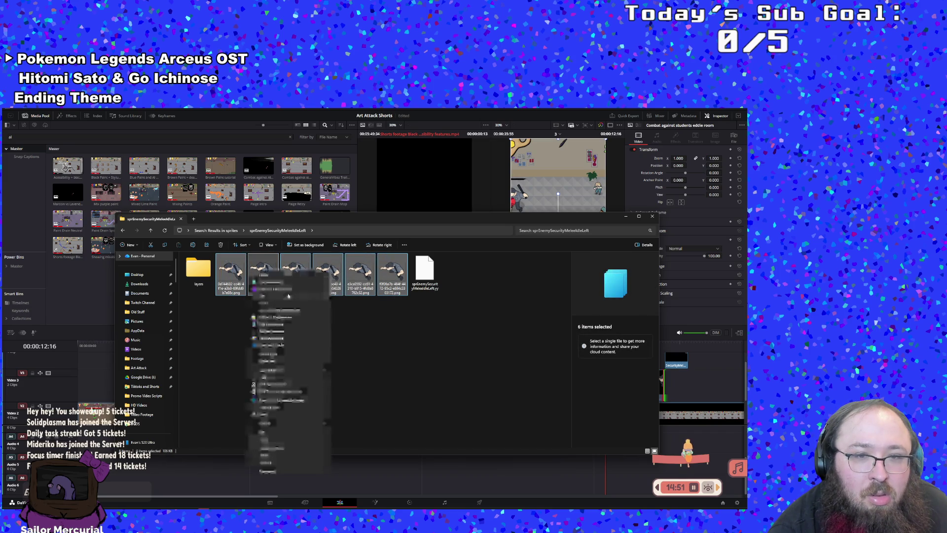
pyautogui.click(175, 341)
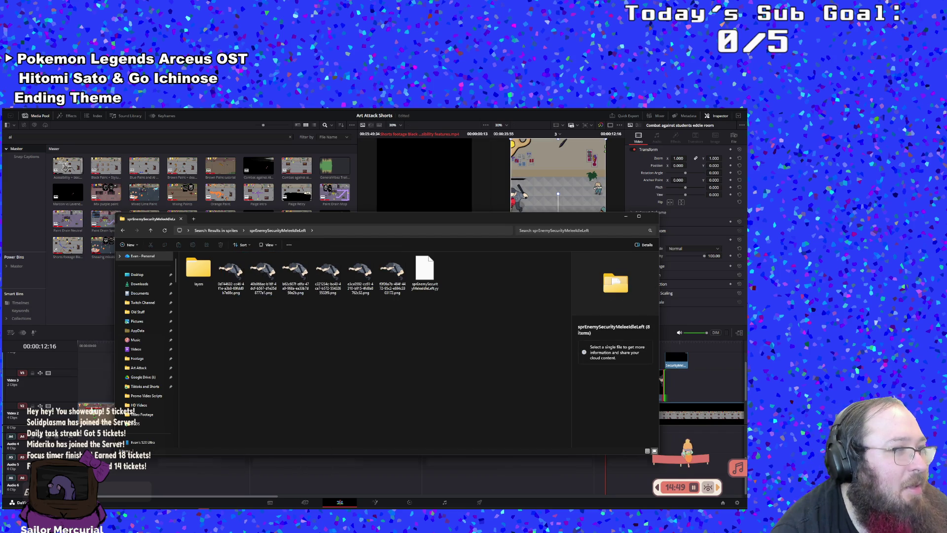
# - Preview the first and third idle sprite frames in the Details pane
pyautogui.click(231, 274)
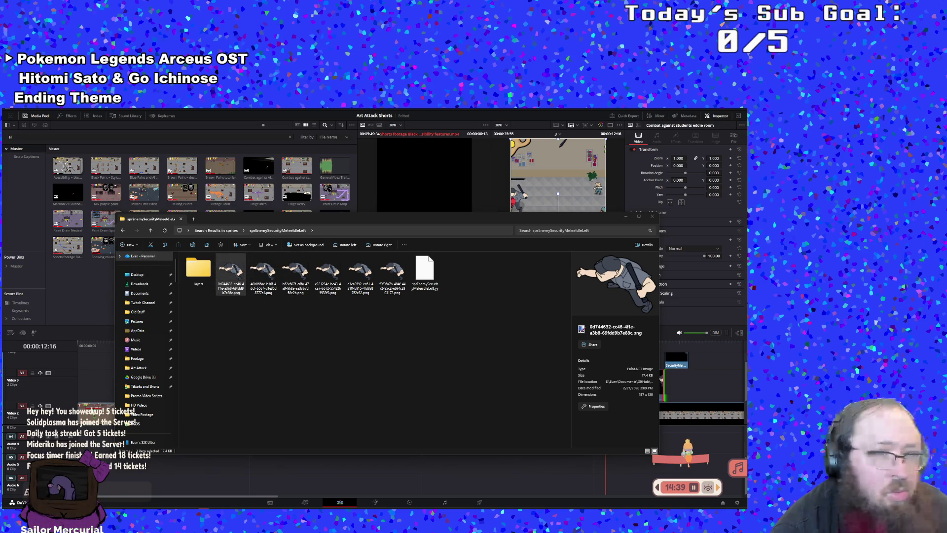
pyautogui.click(295, 273)
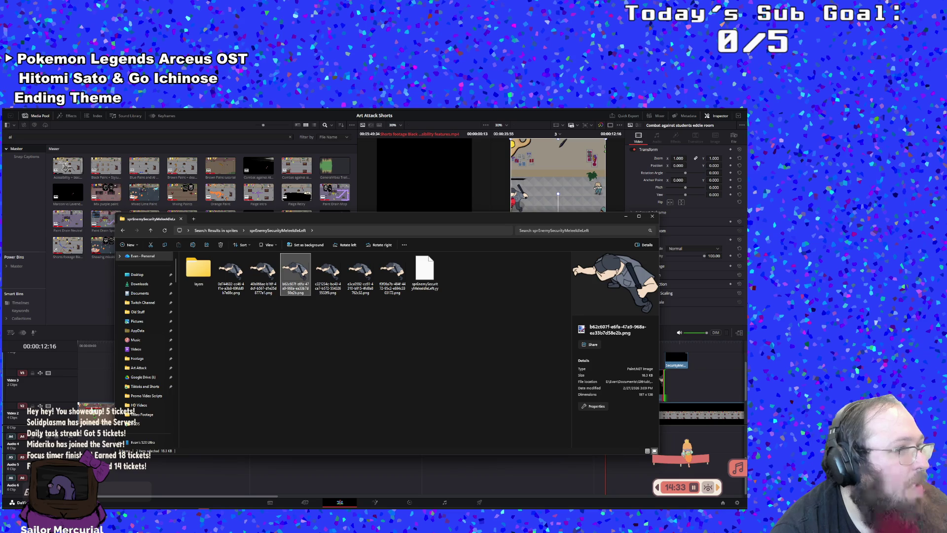
pyautogui.click(64, 167)
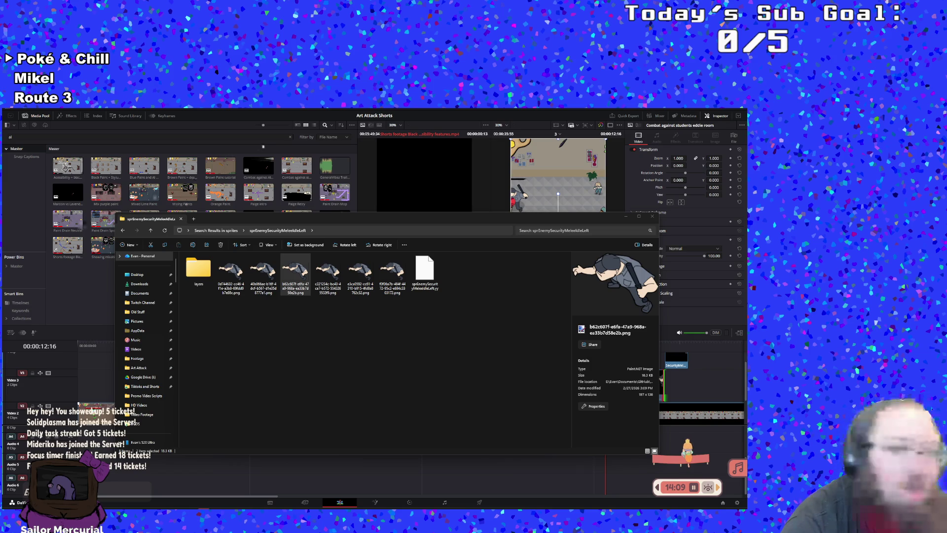
pyautogui.hotkey('ctrl', 'l')
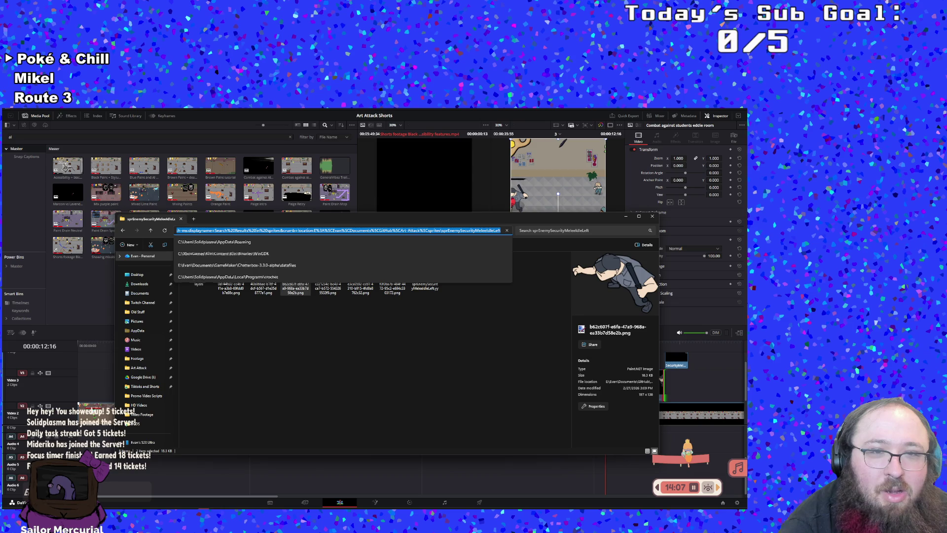
pyautogui.press('Escape')
pyautogui.press('Escape')
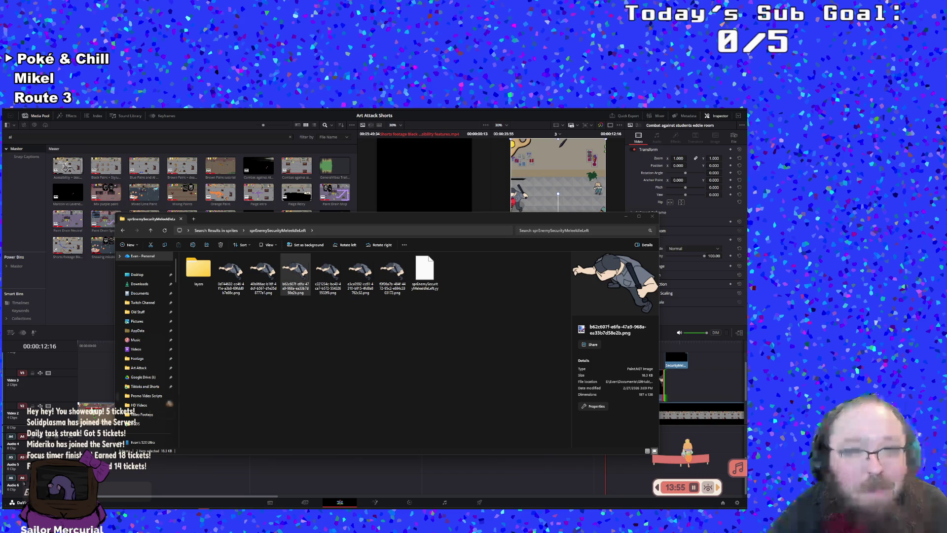
pyautogui.click(284, 316)
pyautogui.rightClick(284, 316)
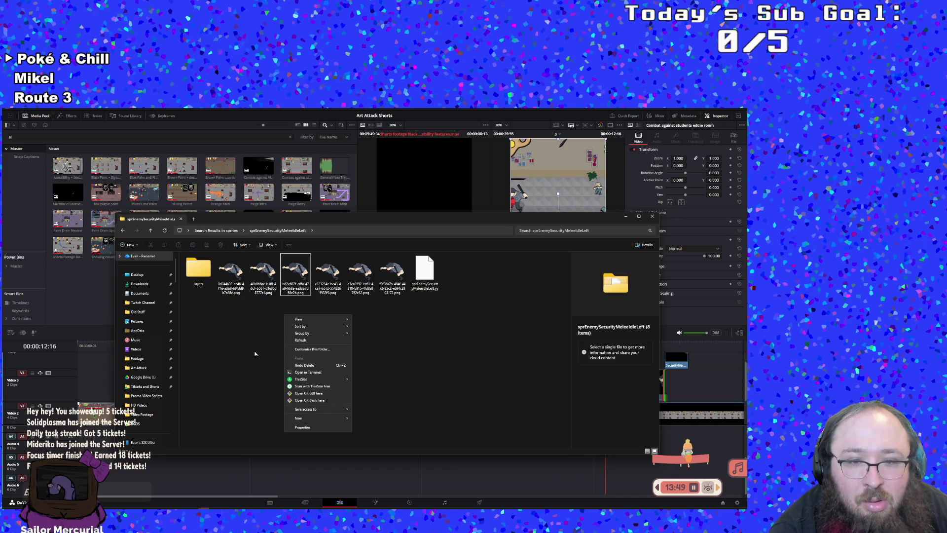
pyautogui.click(298, 271)
pyautogui.rightClick(299, 267)
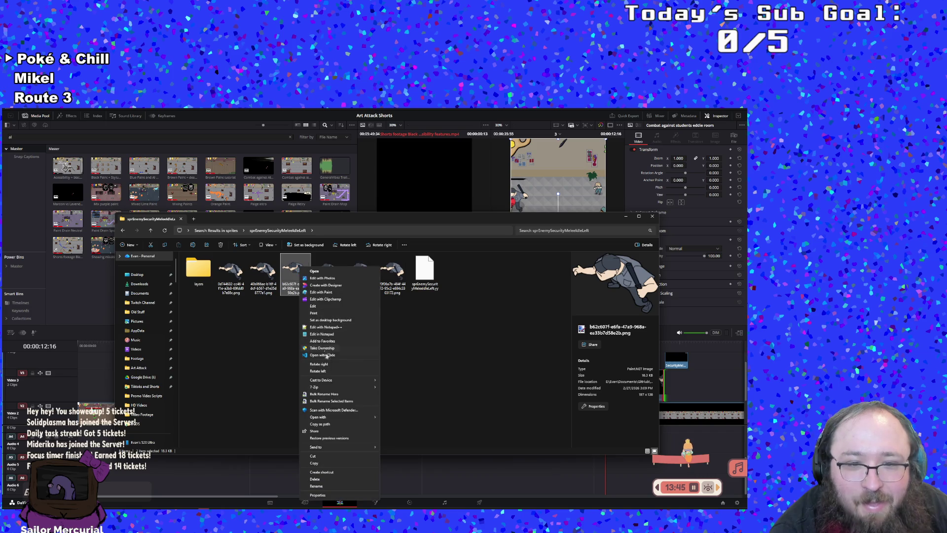
pyautogui.click(320, 424)
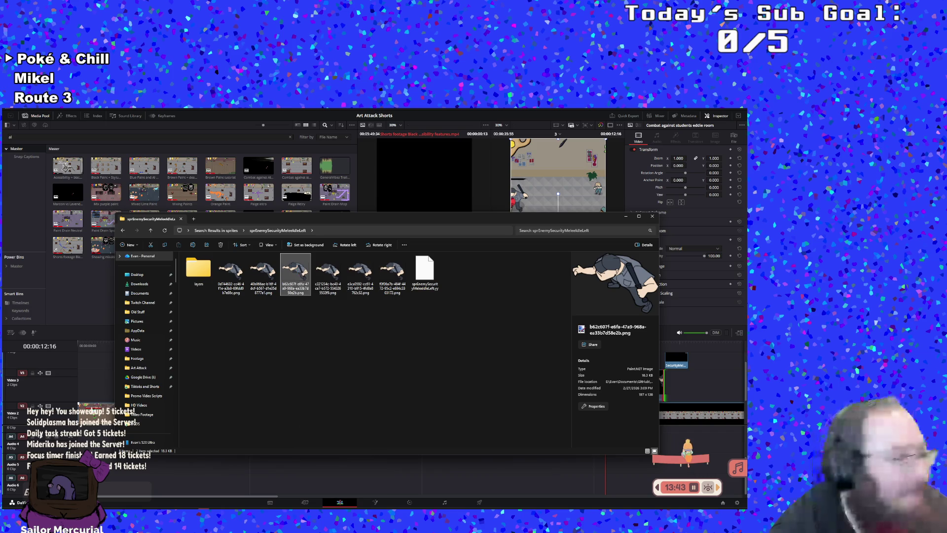
pyautogui.hotkey('alt', 'Tab')
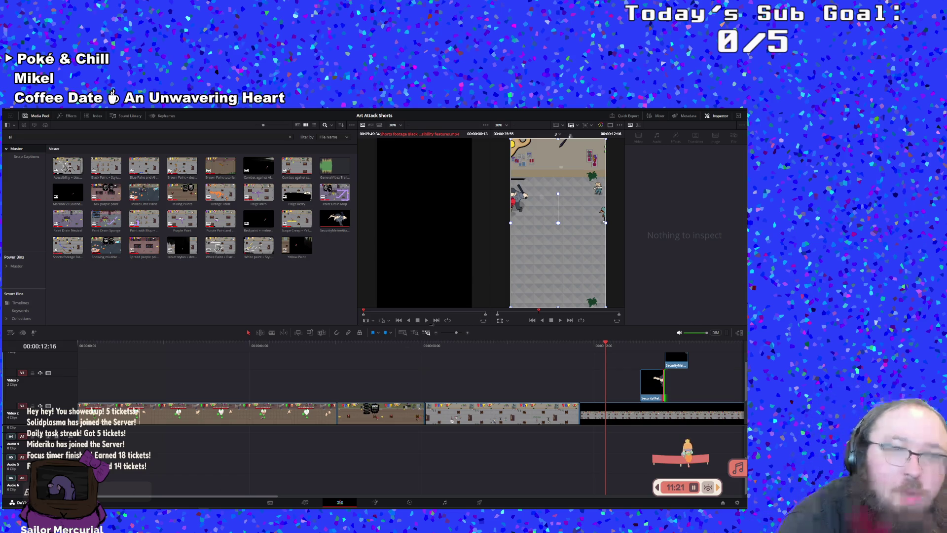
# - Switch to timeline 17 and play its opening from the start
pyautogui.click(558, 134)
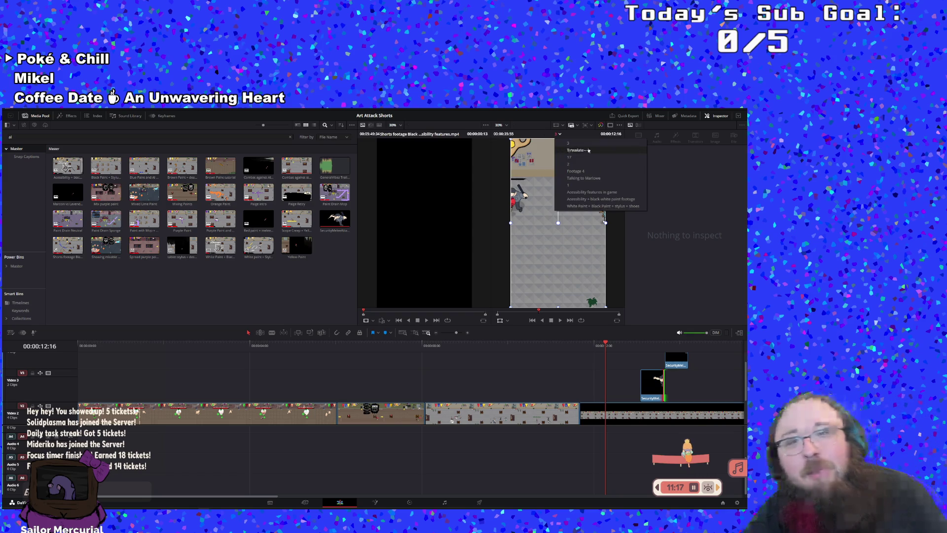
pyautogui.click(569, 157)
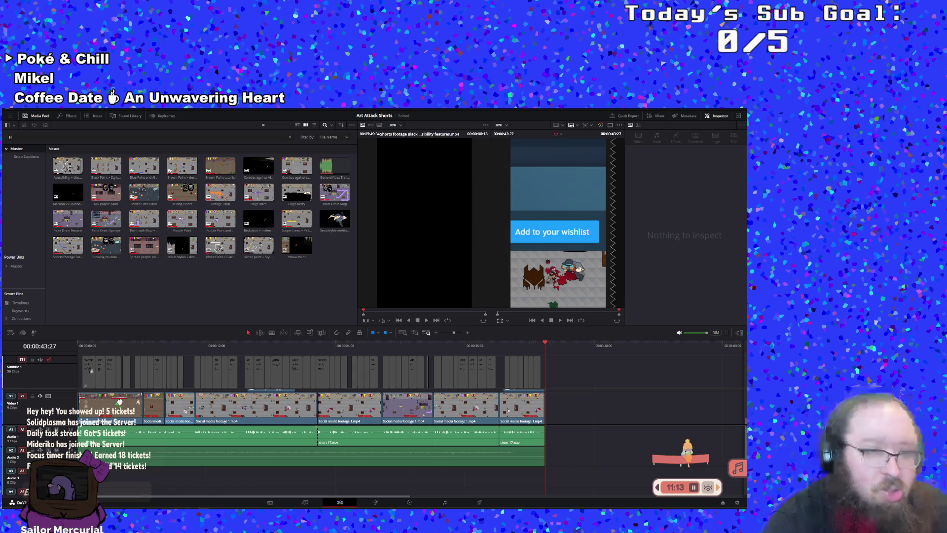
pyautogui.moveTo(89, 339); pyautogui.dragTo(55, 337)
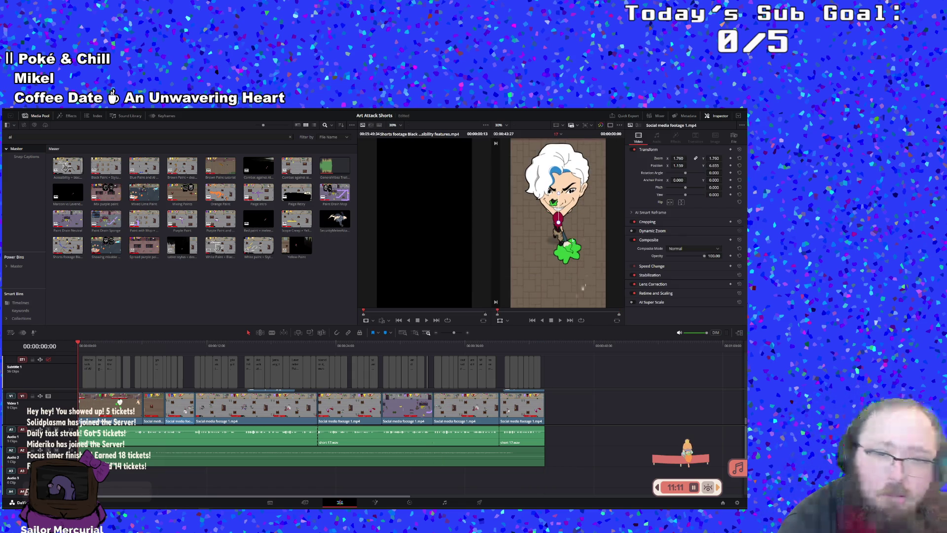
pyautogui.click(560, 321)
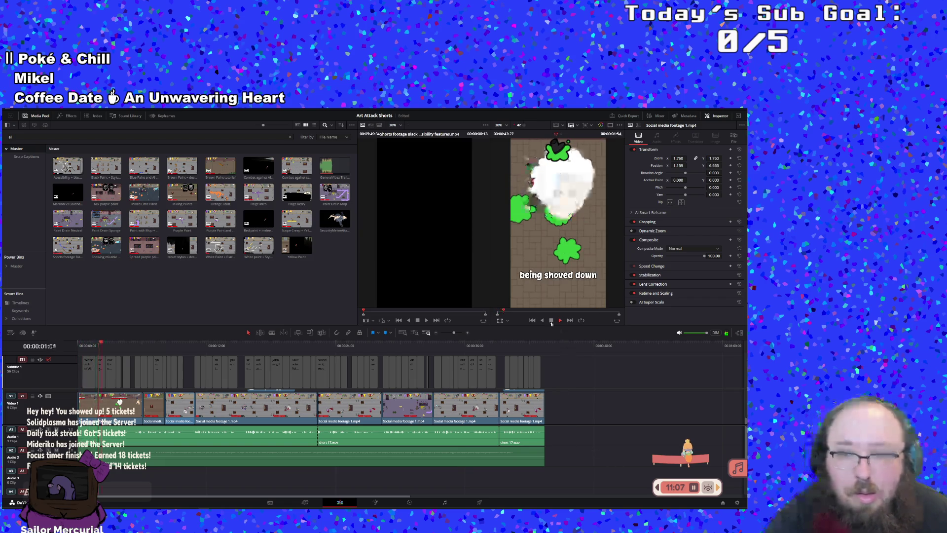
pyautogui.click(551, 320)
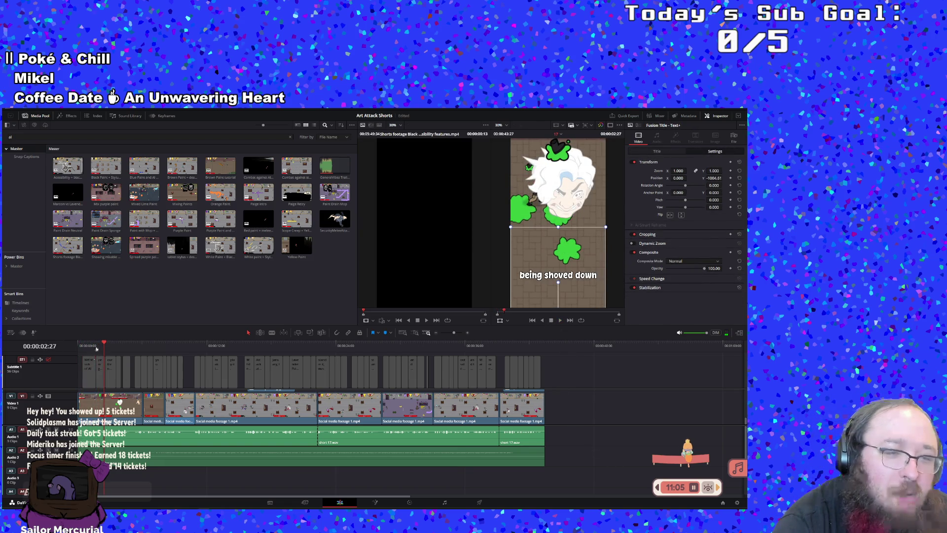
pyautogui.press('Home')
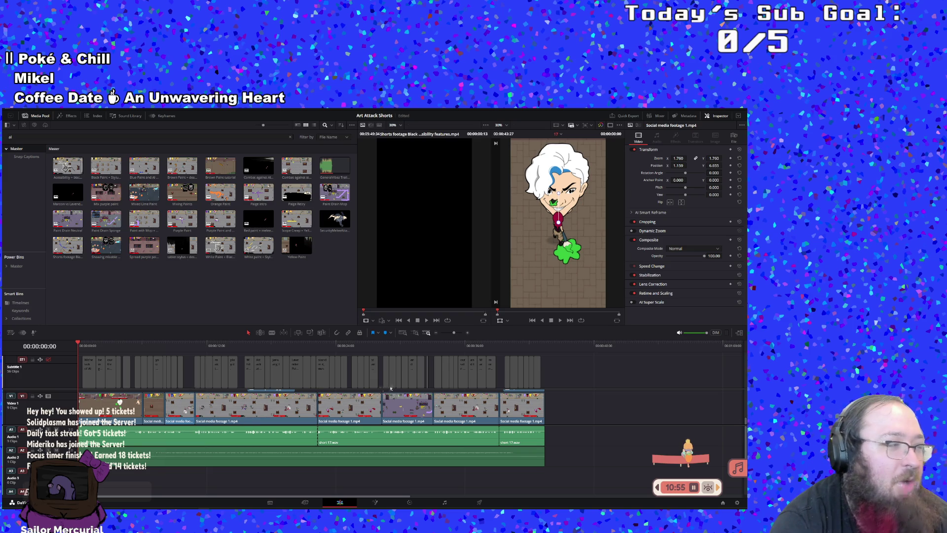
# - Play timeline 17's subtitles through the 'Add to your wishlist' ending, then list the timelines
pyautogui.click(559, 321)
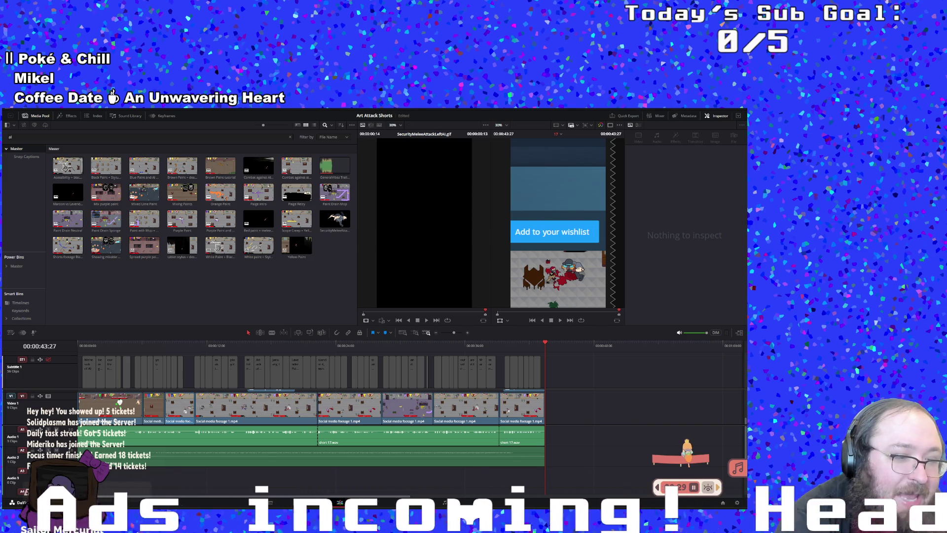
pyautogui.click(562, 135)
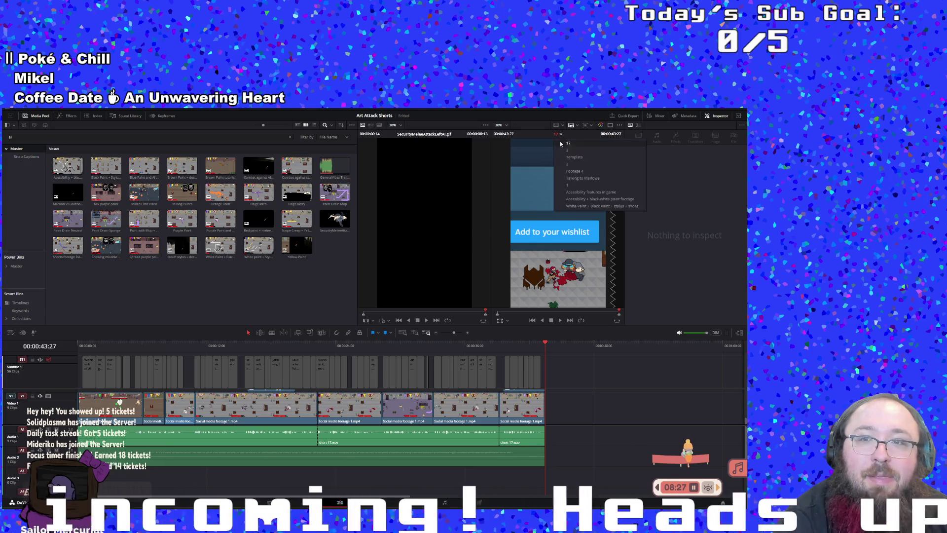
# - Switch back to the combat timeline and bring up the sprEnemySecurityMeleeIdleLeft files
pyautogui.click(560, 150)
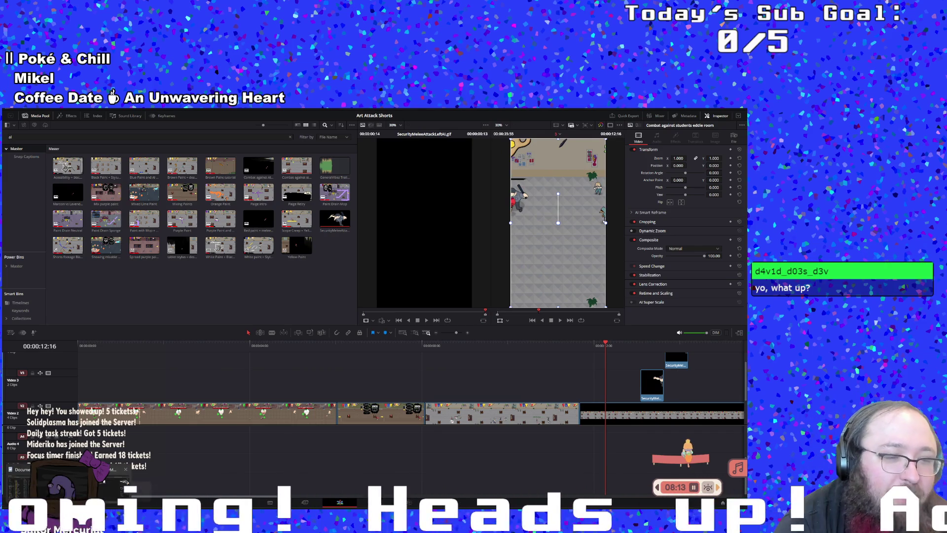
pyautogui.hotkey('alt', 'Tab')
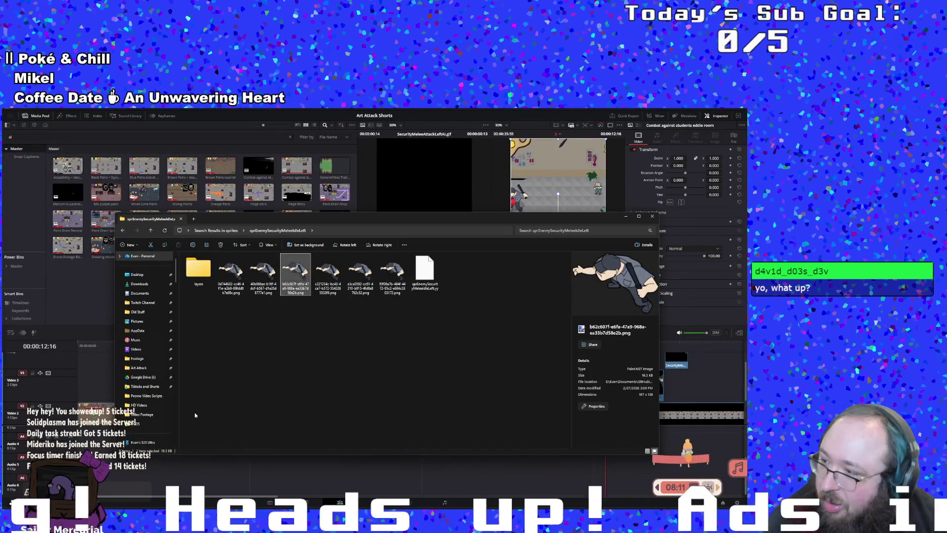
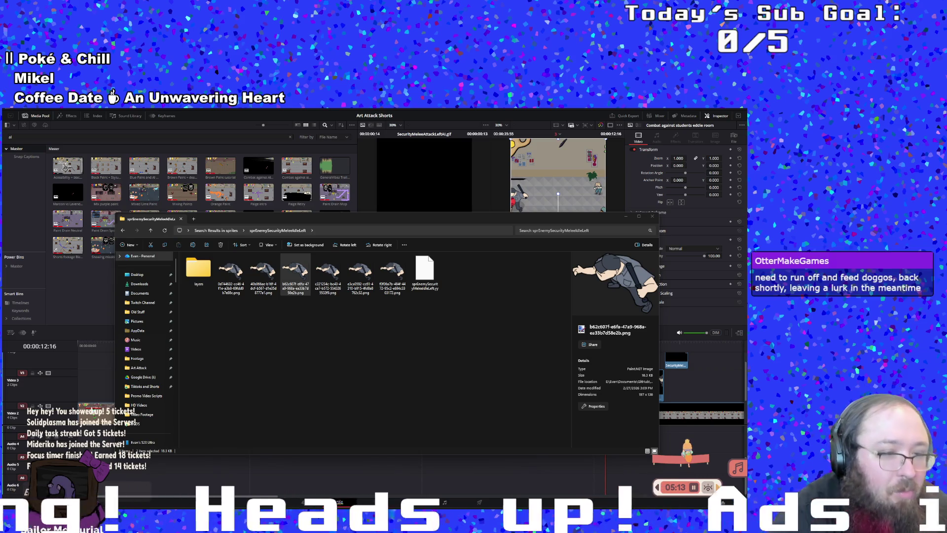
# - Refine the File Explorer search from the sprEnemySec results to sprEnemyAI
pyautogui.keyDown('ctrl'); pyautogui.click(295, 273); pyautogui.keyUp('ctrl')
pyautogui.click(123, 230)
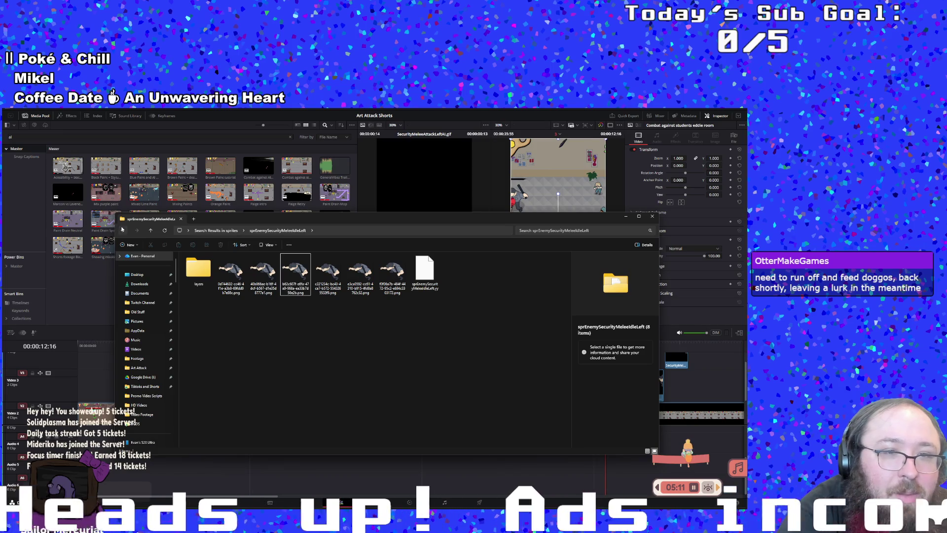
pyautogui.click(550, 232)
pyautogui.write('ur')
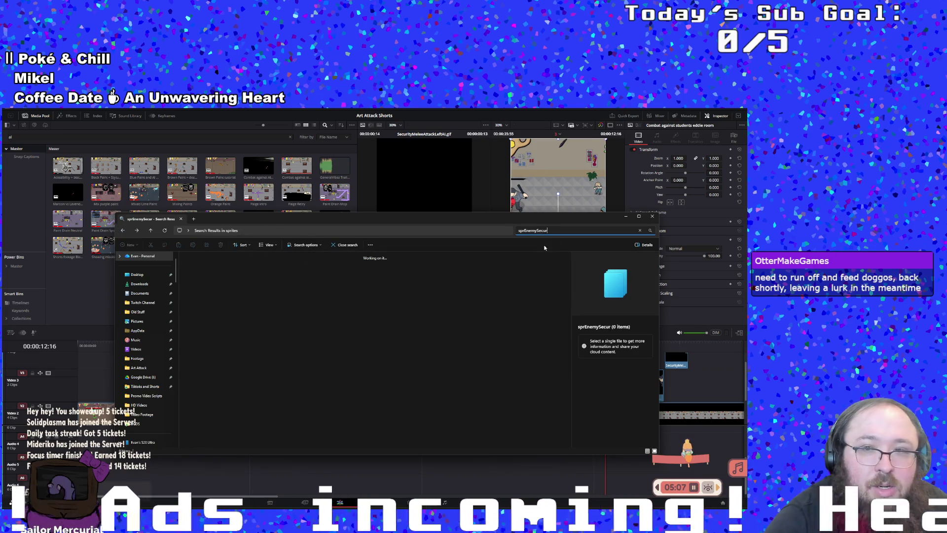
pyautogui.scroll(-2, 228, 281)
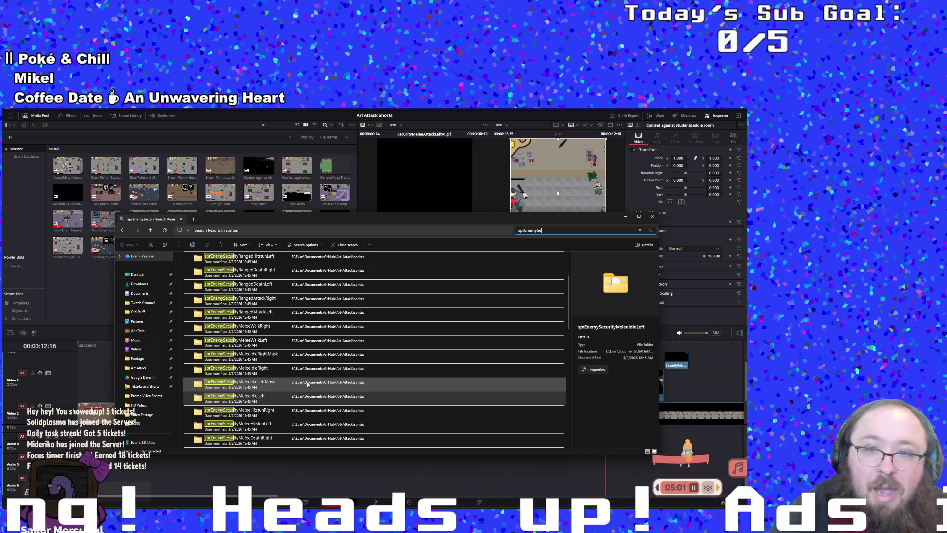
pyautogui.press('BackSpace')
pyautogui.press('BackSpace')
pyautogui.write('AI')
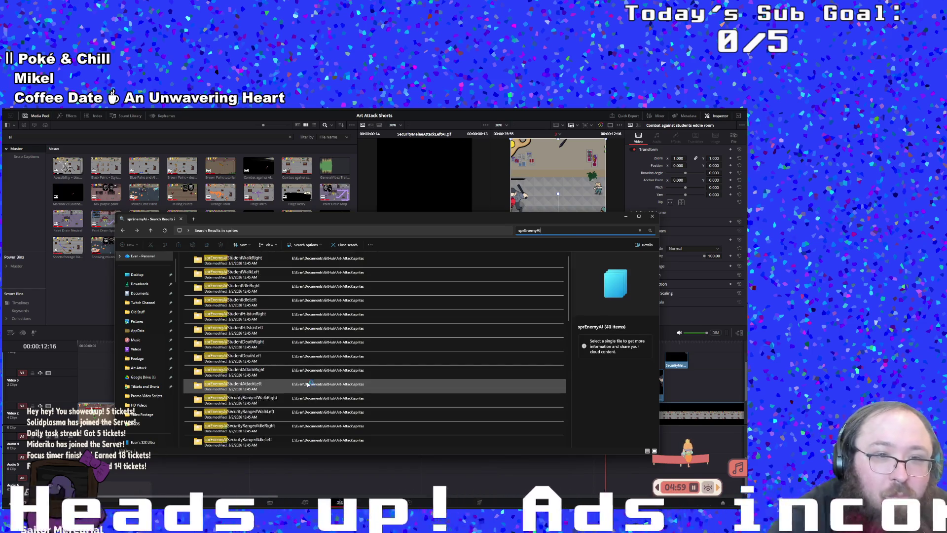
# - Scroll the results and open the sprEnemyAISecurityMeleeIdleLeft sprite folder
pyautogui.scroll(-1, 310, 384)
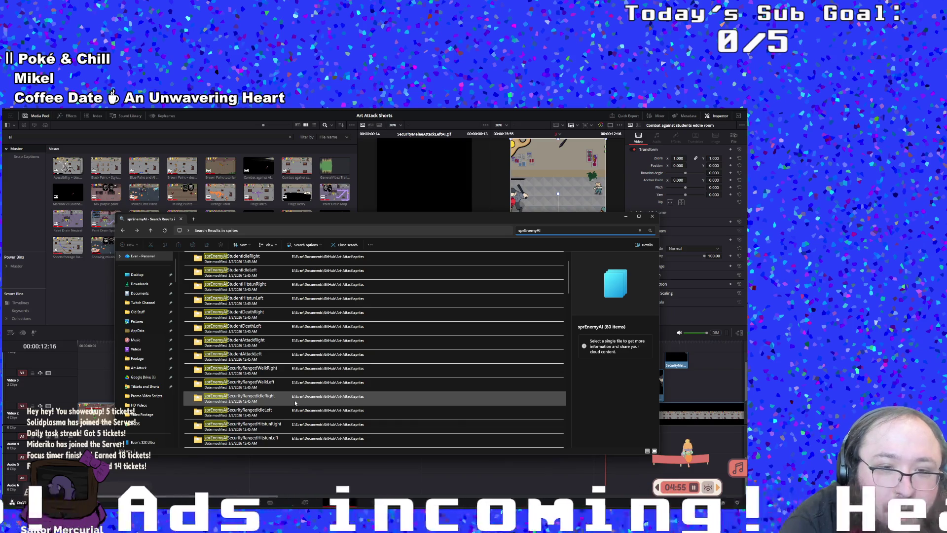
pyautogui.scroll(-3, 290, 410)
pyautogui.scroll(-3, 281, 410)
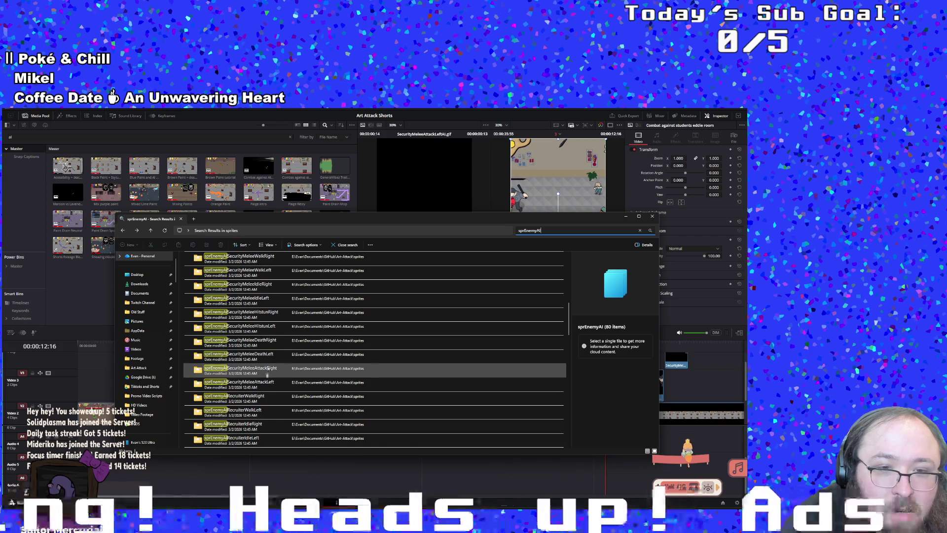
pyautogui.scroll(-1, 268, 395)
pyautogui.scroll(-1, 266, 402)
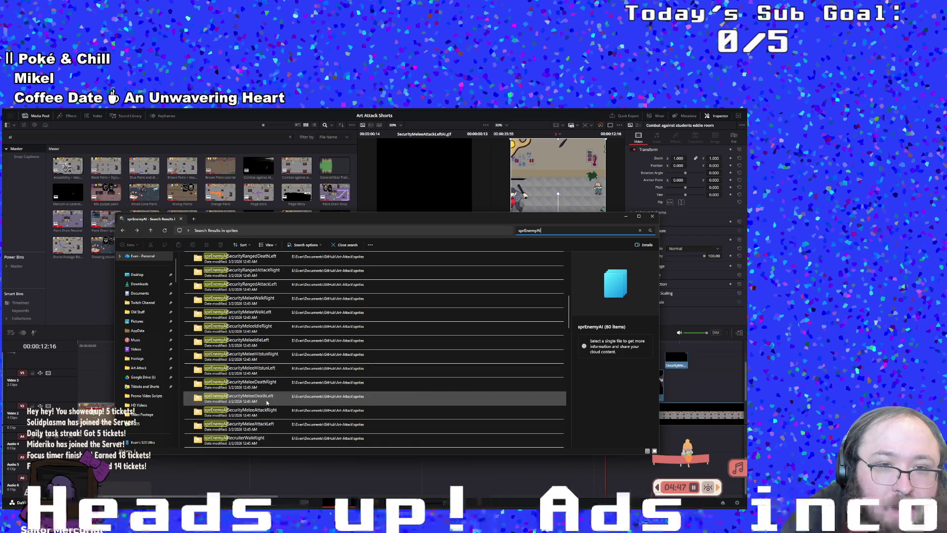
pyautogui.scroll(2, 267, 402)
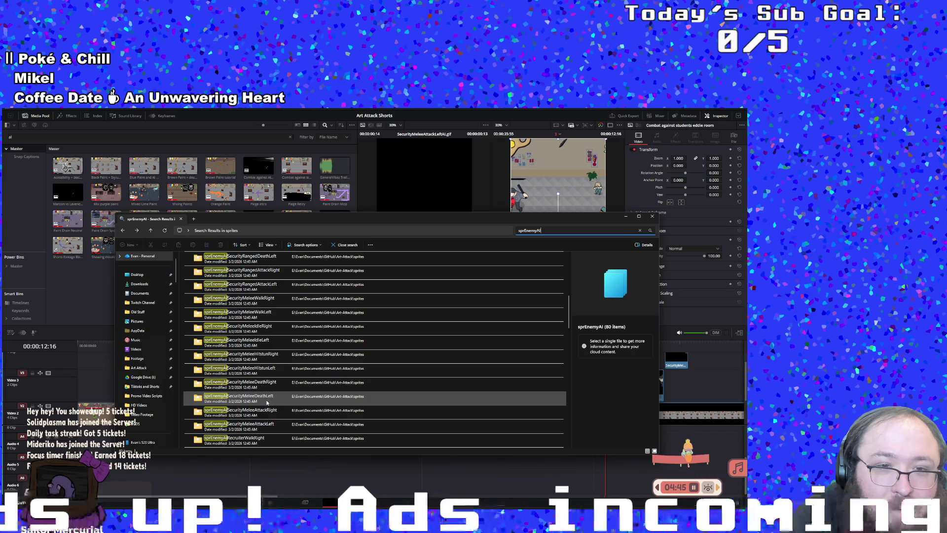
pyautogui.doubleClick(272, 345)
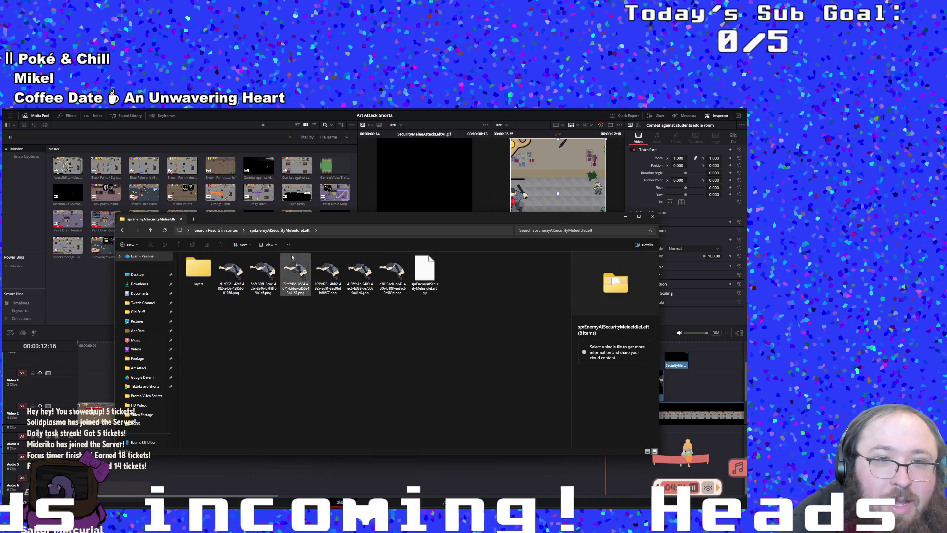
# - Select the third frame PNG and bring up its context menu, then dismiss it unused
pyautogui.click(283, 269)
pyautogui.rightClick(282, 269)
pyautogui.moveTo(317, 417)
pyautogui.click(237, 458)
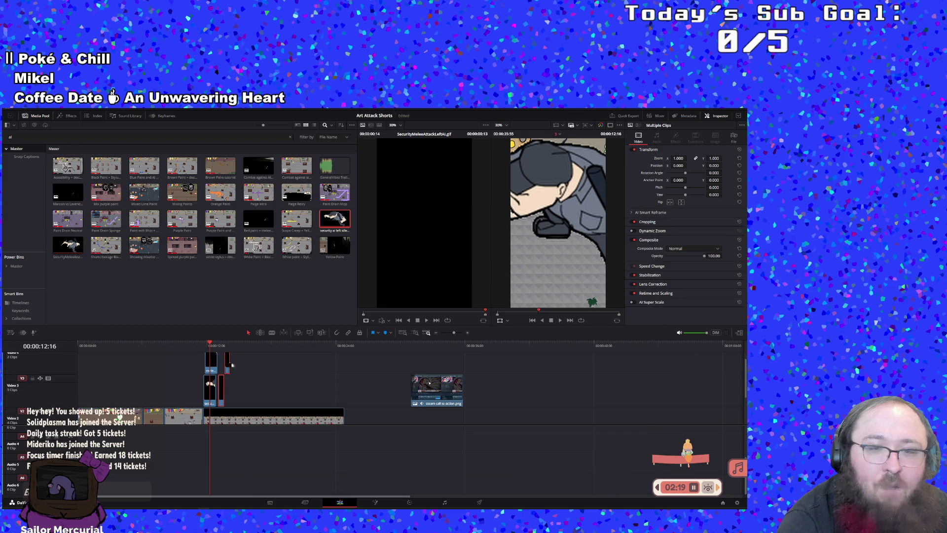
# - Move the stacked guard clips along the timeline and nudge the Video 4 melee idle clip slightly left
pyautogui.moveTo(232, 365)
pyautogui.mouseDown()
pyautogui.moveTo(481, 380)
pyautogui.moveTo(517, 380)
pyautogui.moveTo(514, 371)
pyautogui.moveTo(516, 394)
pyautogui.mouseUp()
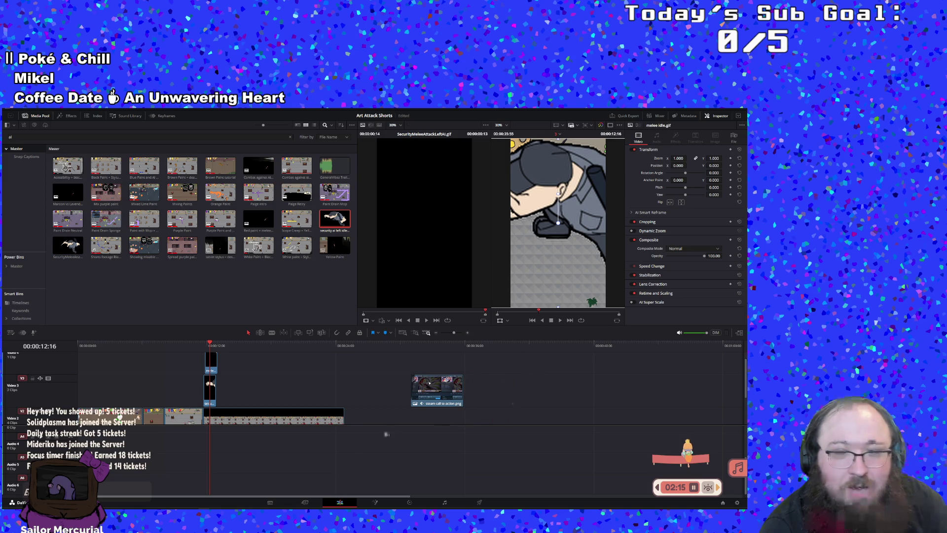
pyautogui.click(273, 379)
pyautogui.scroll(1, 273, 378)
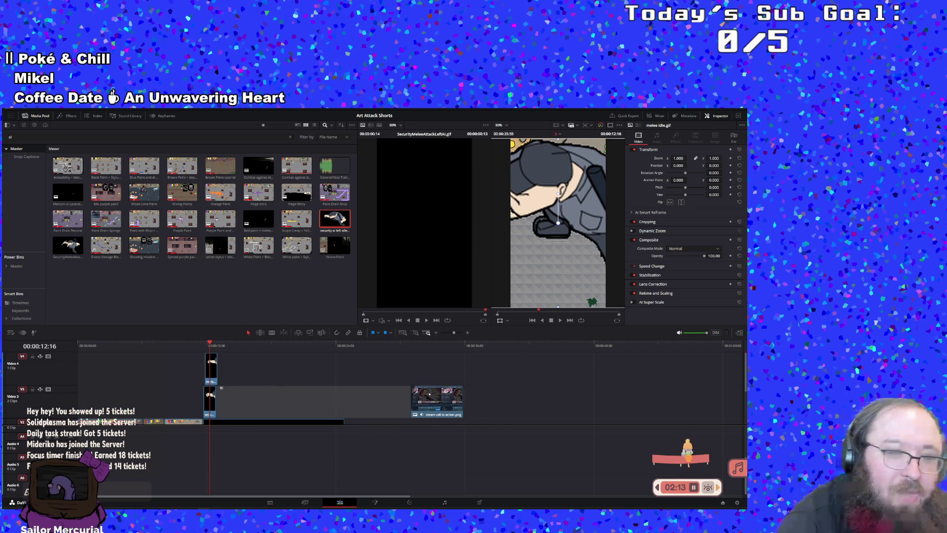
pyautogui.moveTo(212, 375)
pyautogui.mouseDown()
pyautogui.moveTo(229, 366)
pyautogui.moveTo(220, 367)
pyautogui.mouseUp()
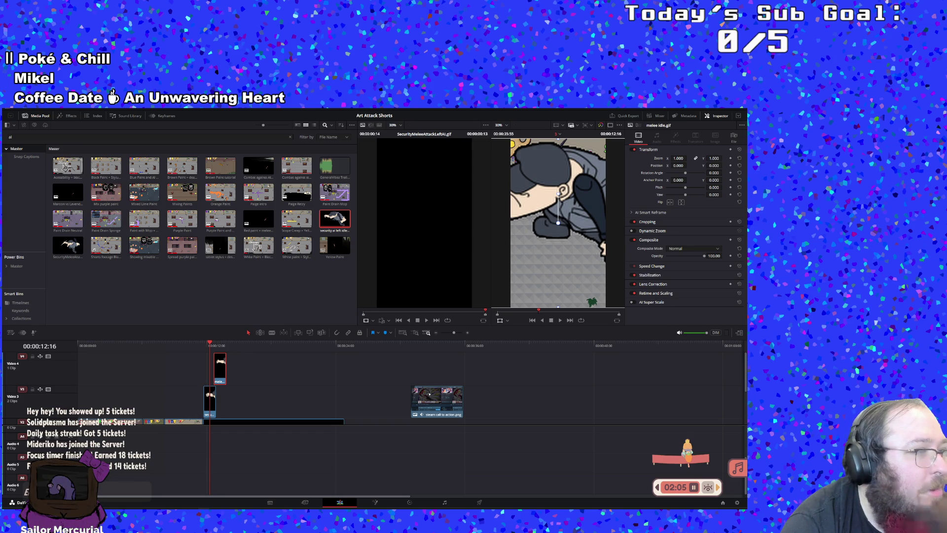
# - Preview the stacked guard clips from about 10:35 and stop to inspect
pyautogui.click(192, 343)
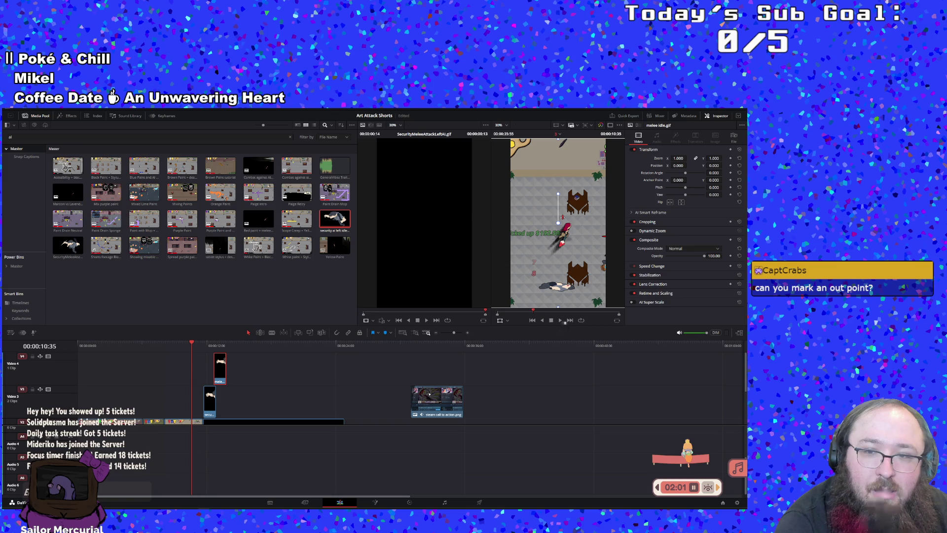
pyautogui.click(560, 320)
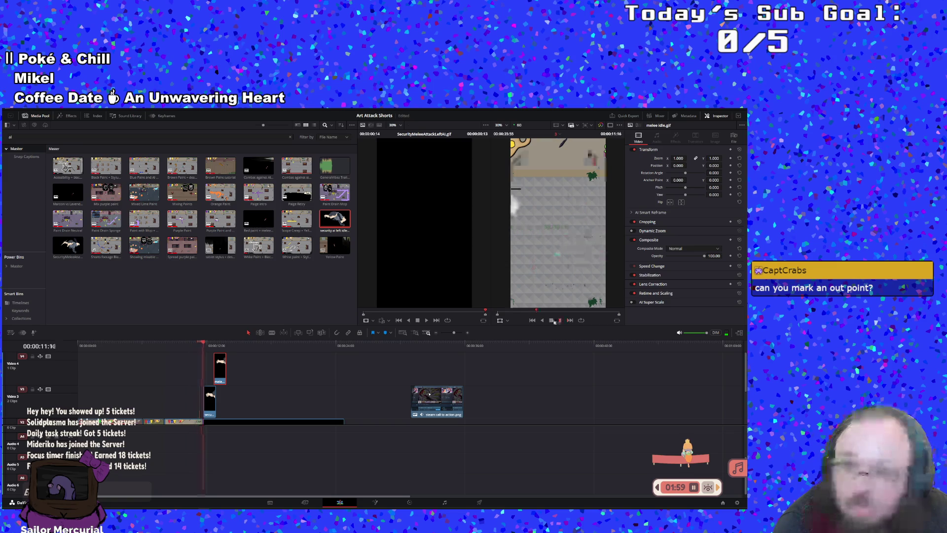
pyautogui.click(552, 319)
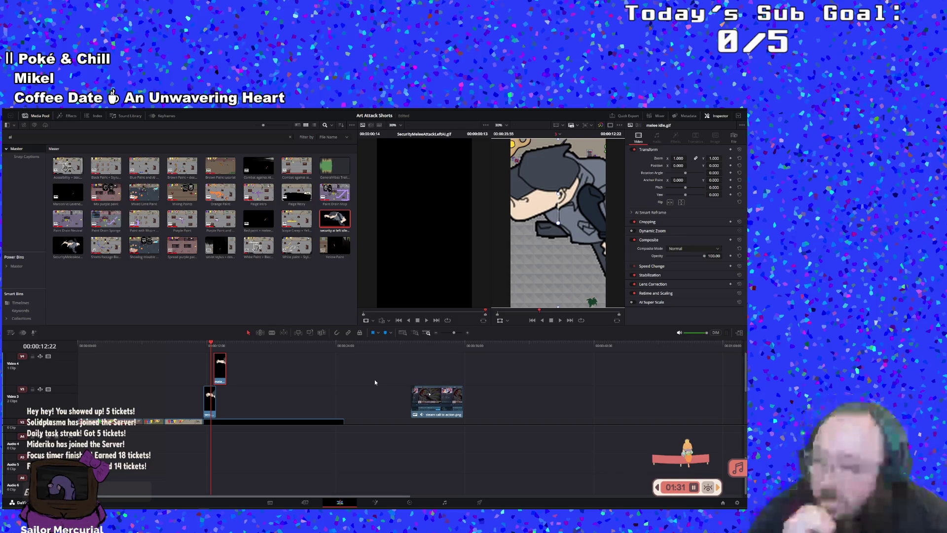
# - Shift the melee idle clip slightly later, replay from 11:33, and park at 11:49
pyautogui.press('+')
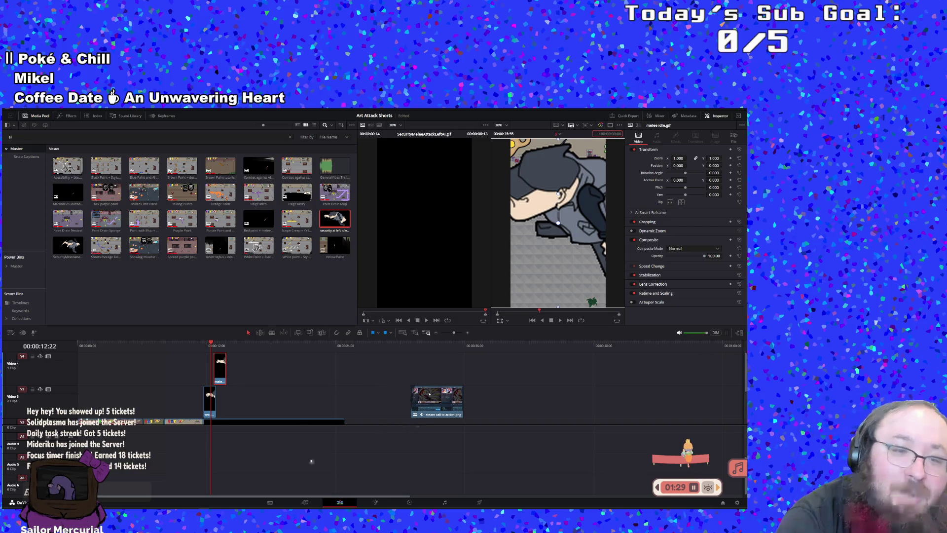
pyautogui.moveTo(220, 376)
pyautogui.mouseDown()
pyautogui.moveTo(231, 375)
pyautogui.moveTo(220, 375)
pyautogui.mouseUp()
pyautogui.click(203, 346)
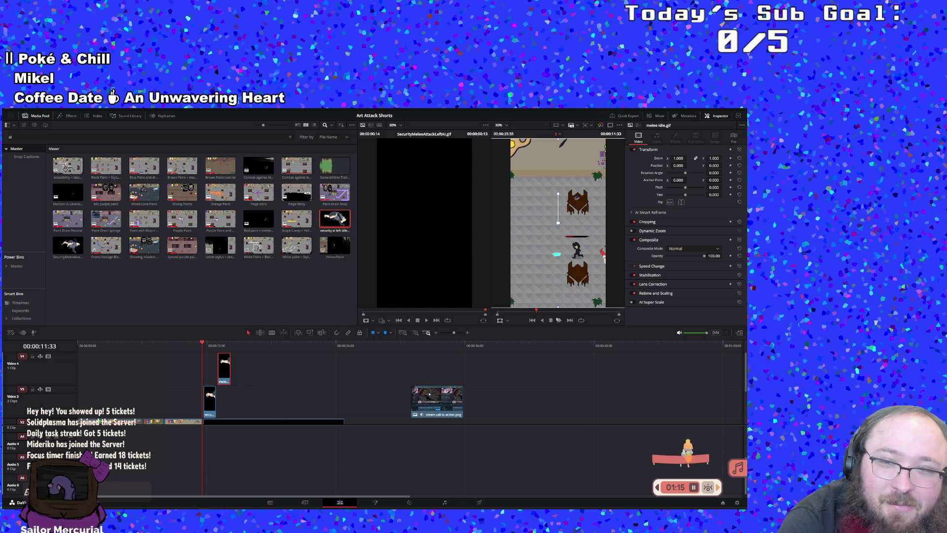
pyautogui.click(559, 320)
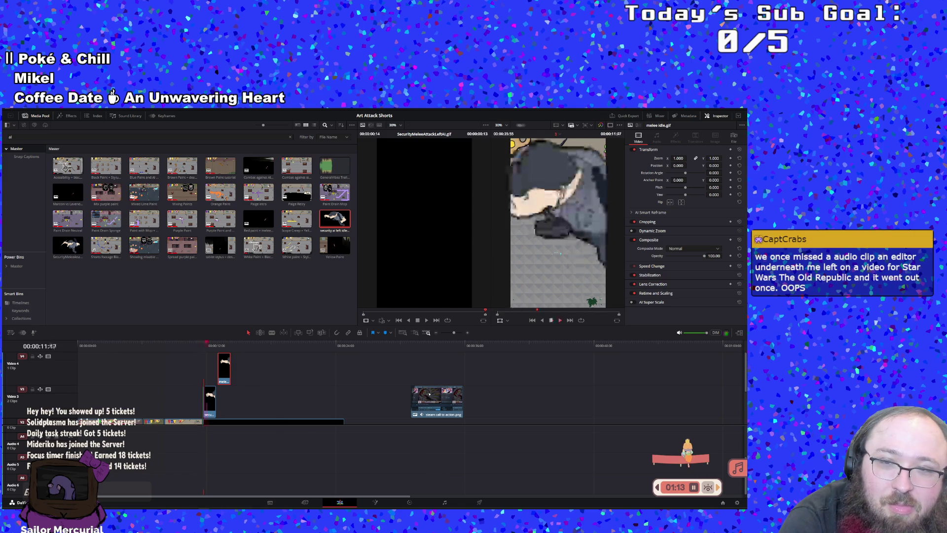
pyautogui.click(551, 320)
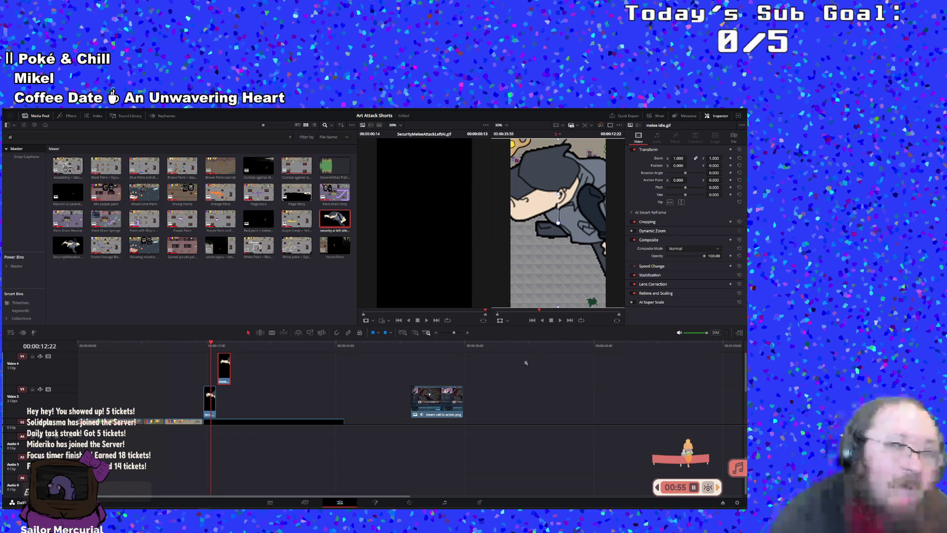
pyautogui.click(205, 345)
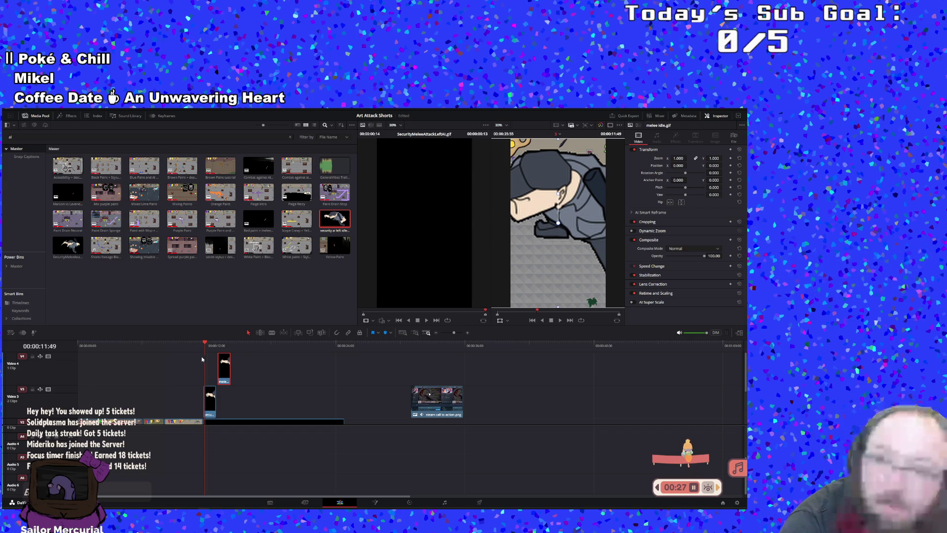
# - Scrub the playhead around 11 seconds and select the AI guard clip on Video 3
pyautogui.click(200, 350)
pyautogui.moveTo(200, 349)
pyautogui.mouseDown()
pyautogui.moveTo(211, 372)
pyautogui.moveTo(198, 394)
pyautogui.mouseUp()
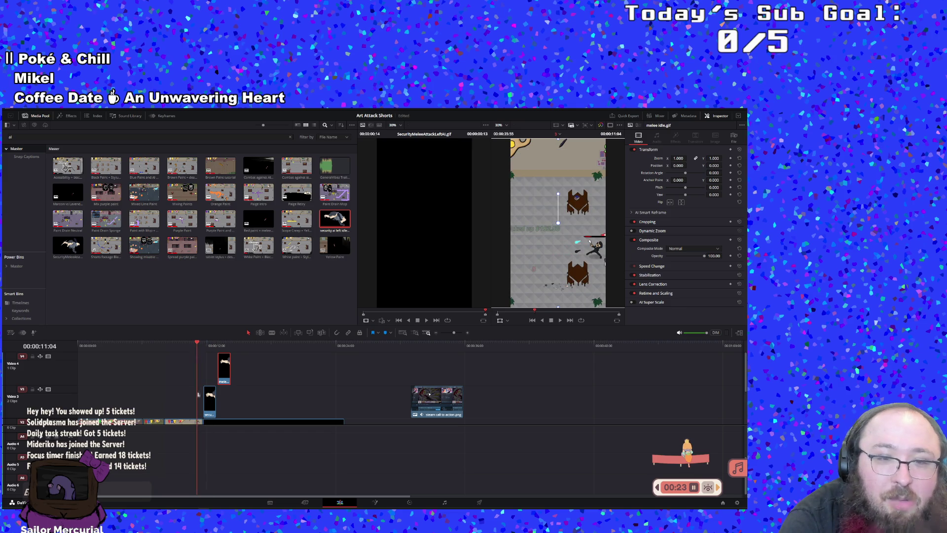
pyautogui.click(209, 399)
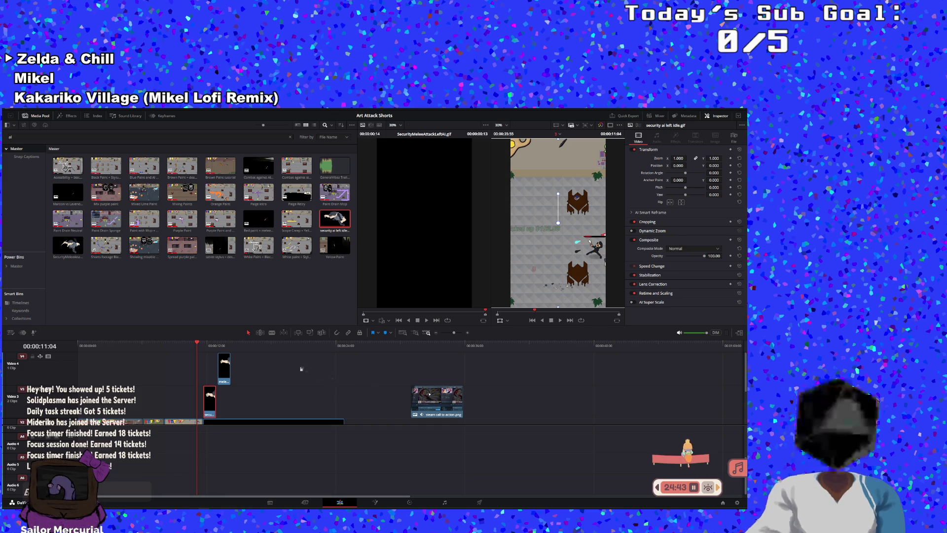
# - Preview the guard clip from its start, undo the last change, and replay to check timing
pyautogui.moveTo(208, 354); pyautogui.dragTo(201, 352)
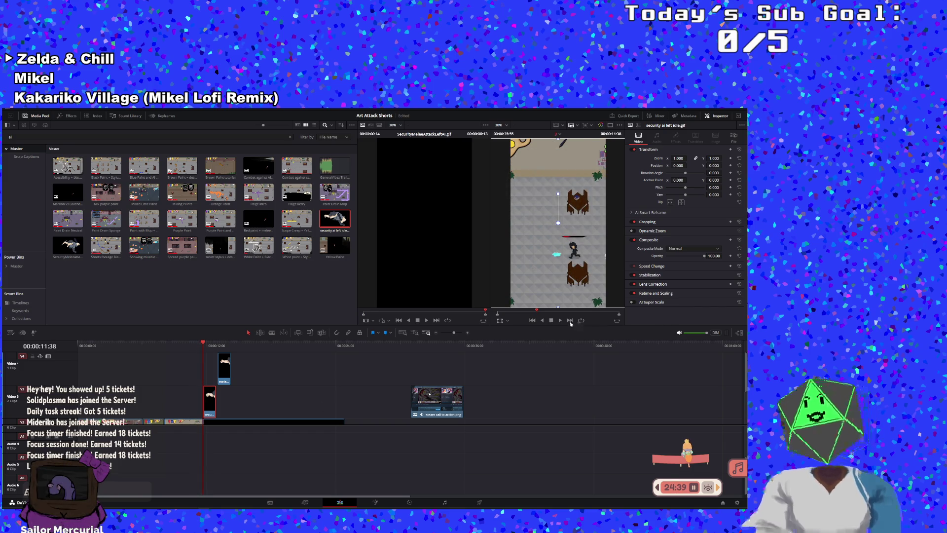
pyautogui.click(560, 320)
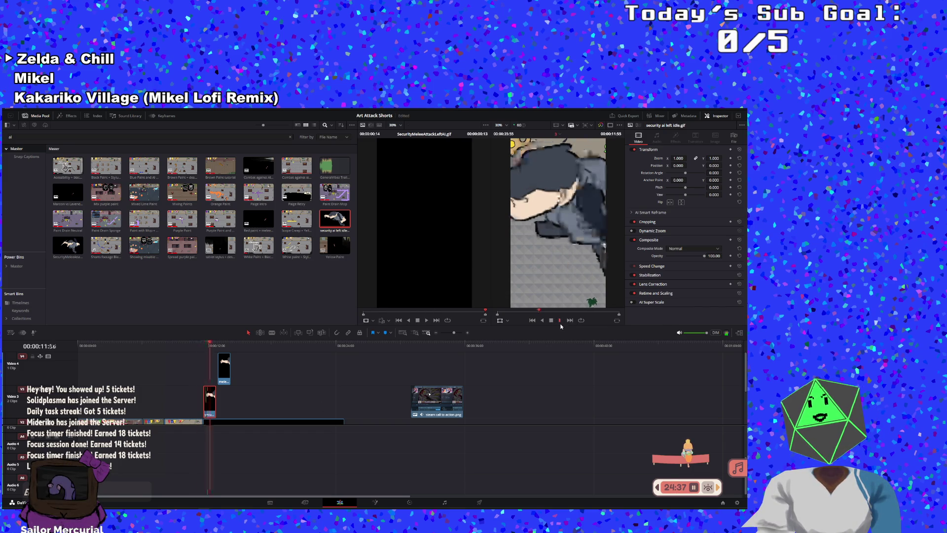
pyautogui.click(552, 320)
pyautogui.hotkey('ctrl', 'z')
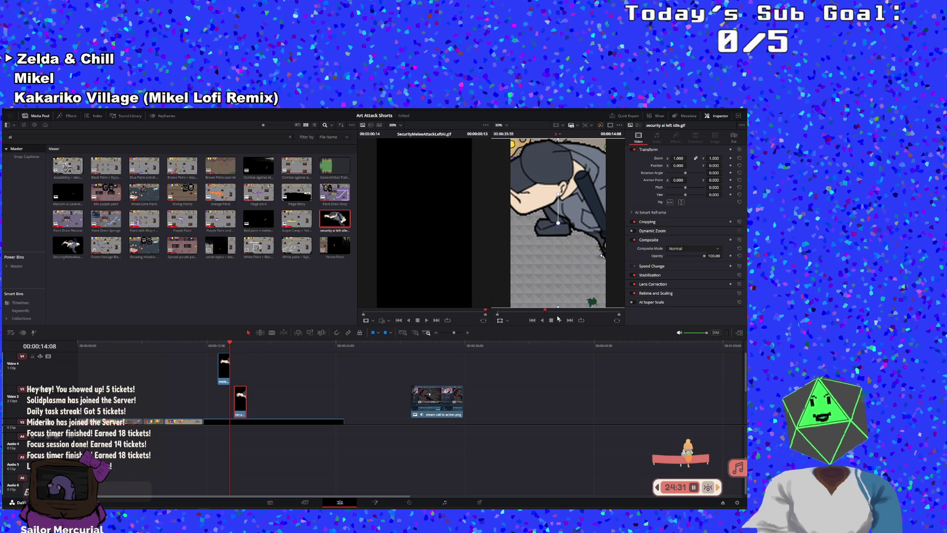
pyautogui.click(559, 320)
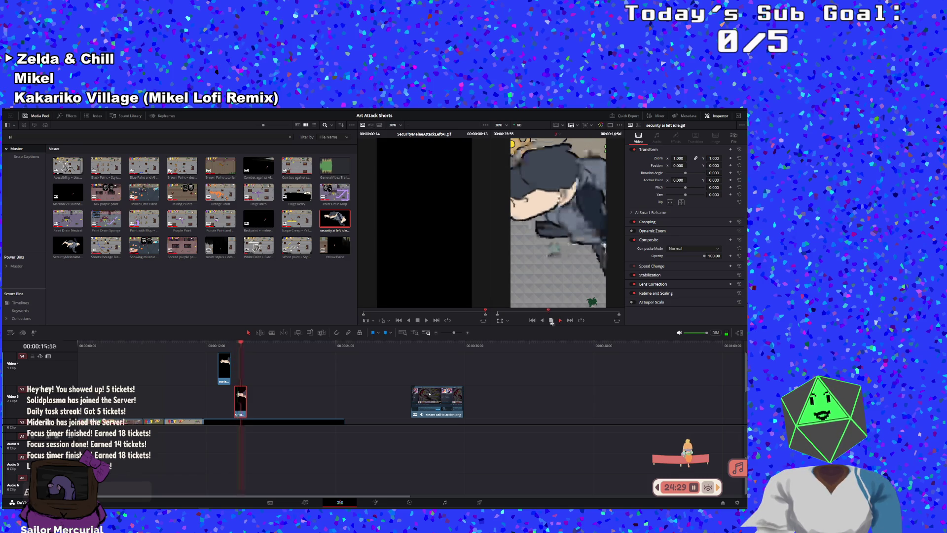
pyautogui.press('space')
# - Slide the Video 3 guard sprite clip right, trim its edge, and replay the edit
pyautogui.moveTo(241, 409); pyautogui.dragTo(249, 403)
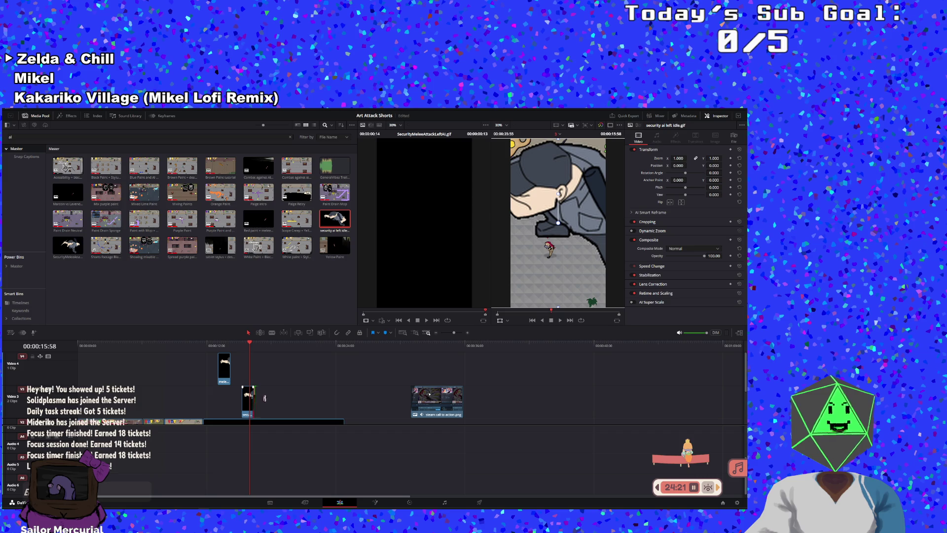
pyautogui.moveTo(254, 398)
pyautogui.mouseDown()
pyautogui.moveTo(265, 394)
pyautogui.moveTo(252, 396)
pyautogui.mouseUp()
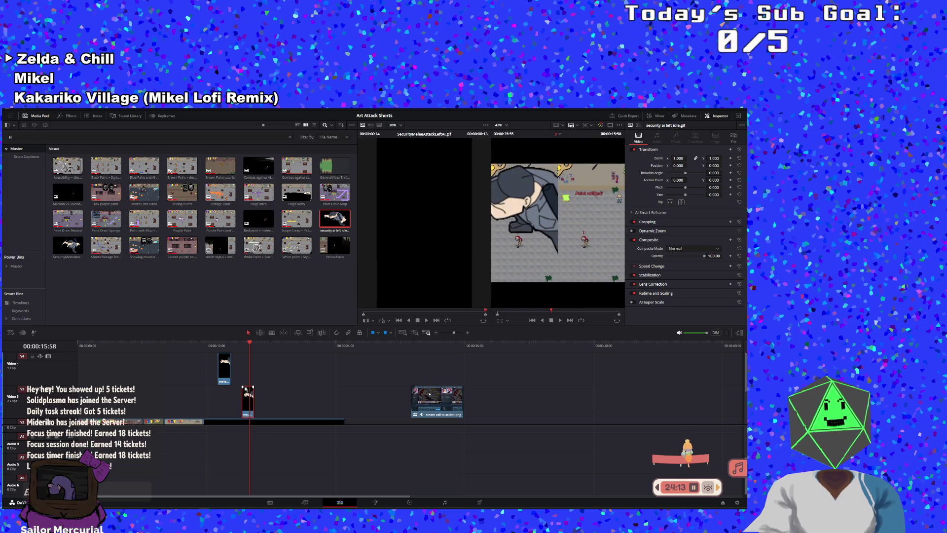
pyautogui.click(248, 402)
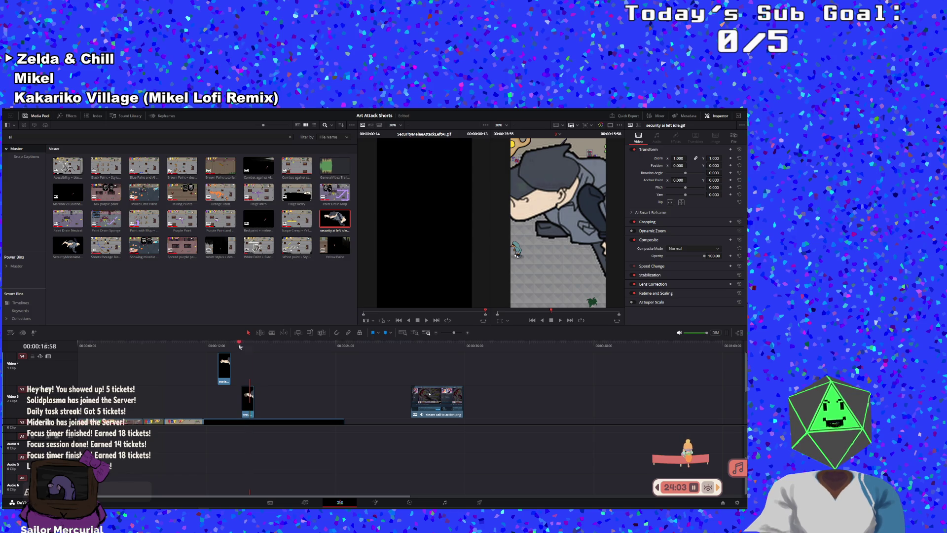
pyautogui.click(239, 346)
pyautogui.click(560, 320)
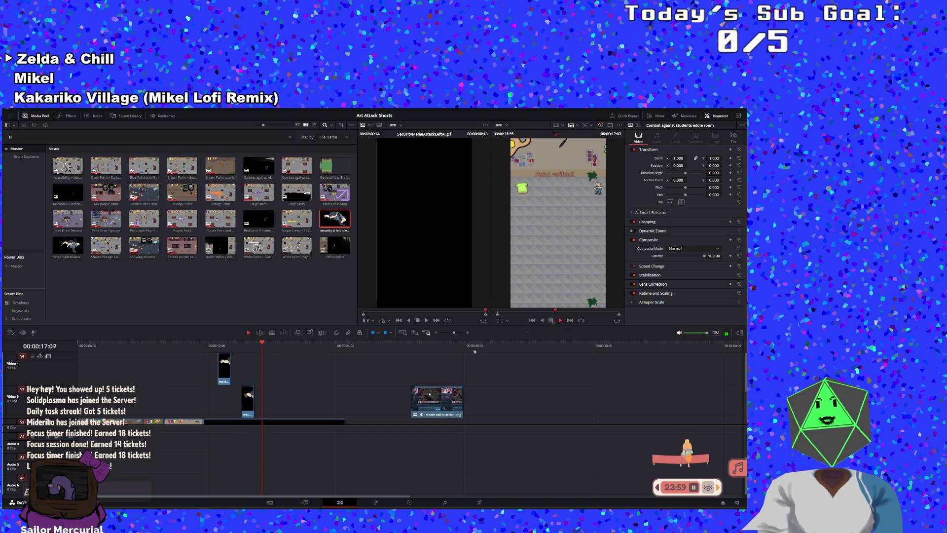
pyautogui.click(247, 400)
# - Check the guard clip's Video, Audio, Timecode and Name attributes, cancel, then copy the clip
pyautogui.rightClick(248, 400)
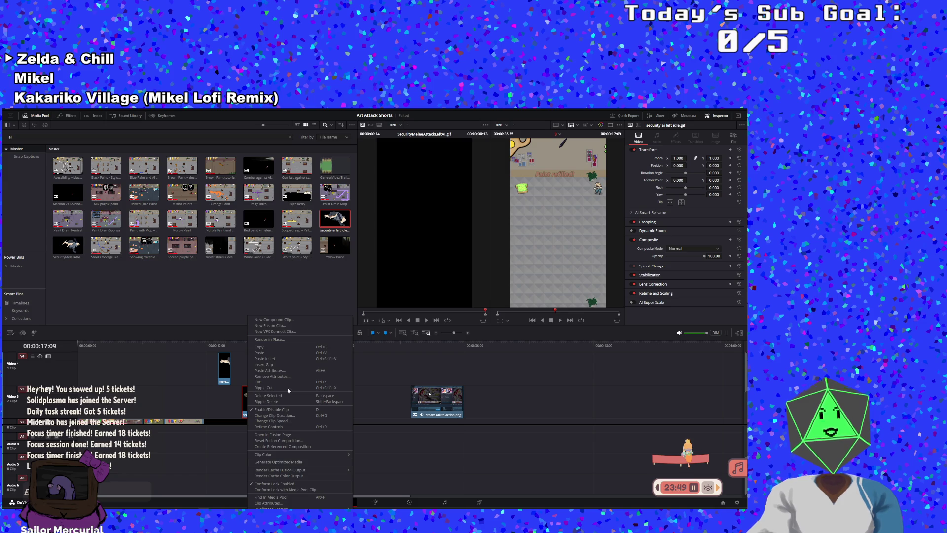
pyautogui.click(272, 502)
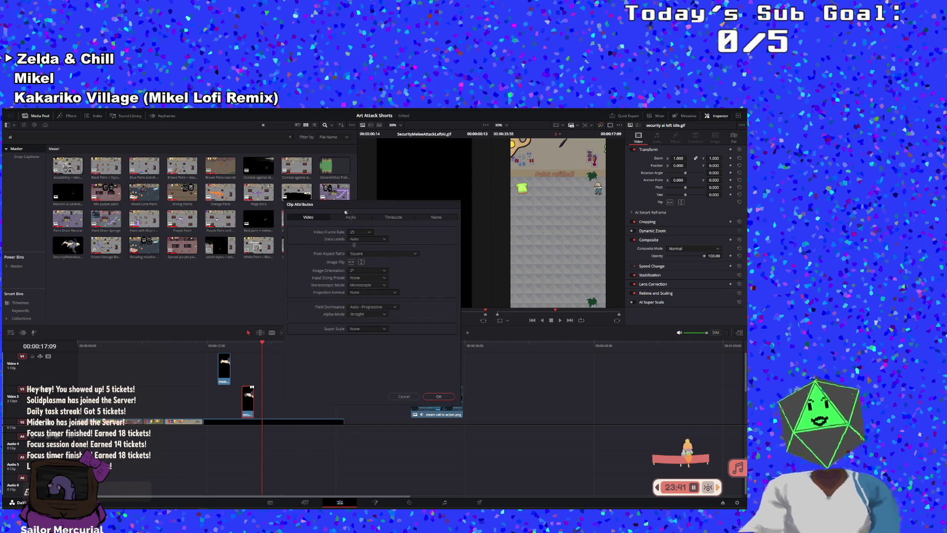
pyautogui.click(350, 217)
pyautogui.click(383, 218)
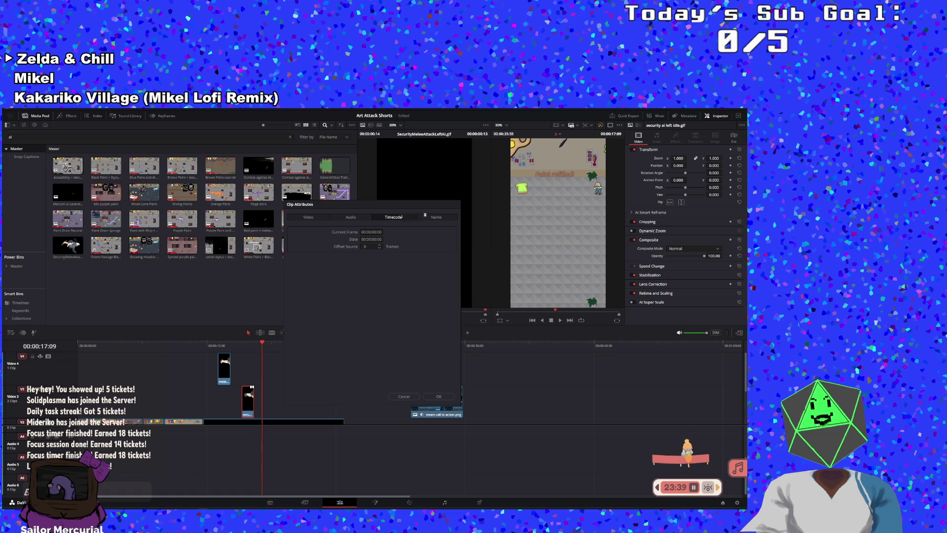
pyautogui.click(435, 218)
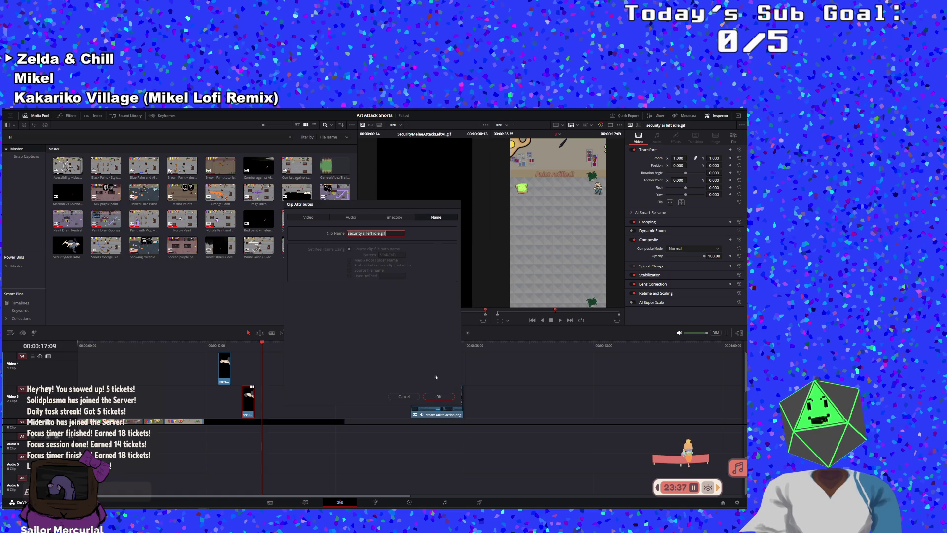
pyautogui.click(414, 398)
pyautogui.rightClick(250, 401)
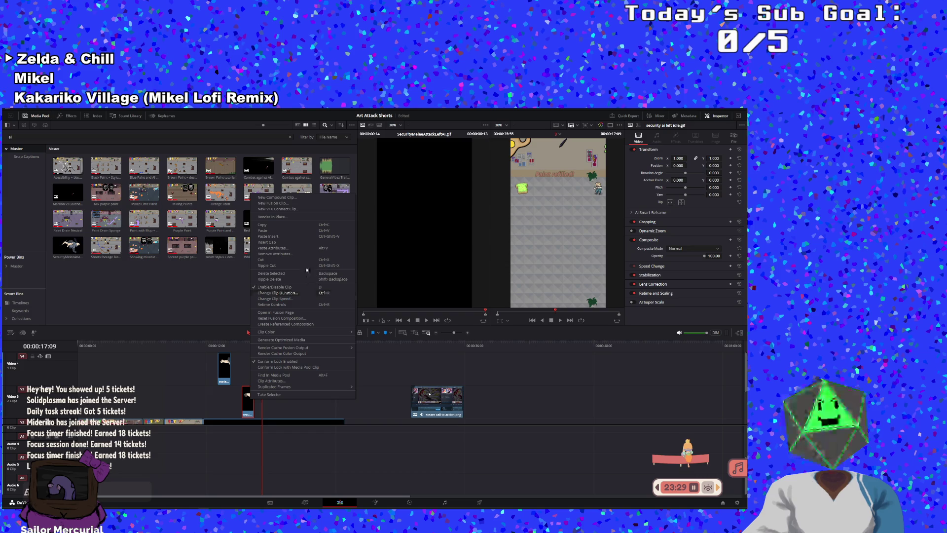
pyautogui.click(212, 395)
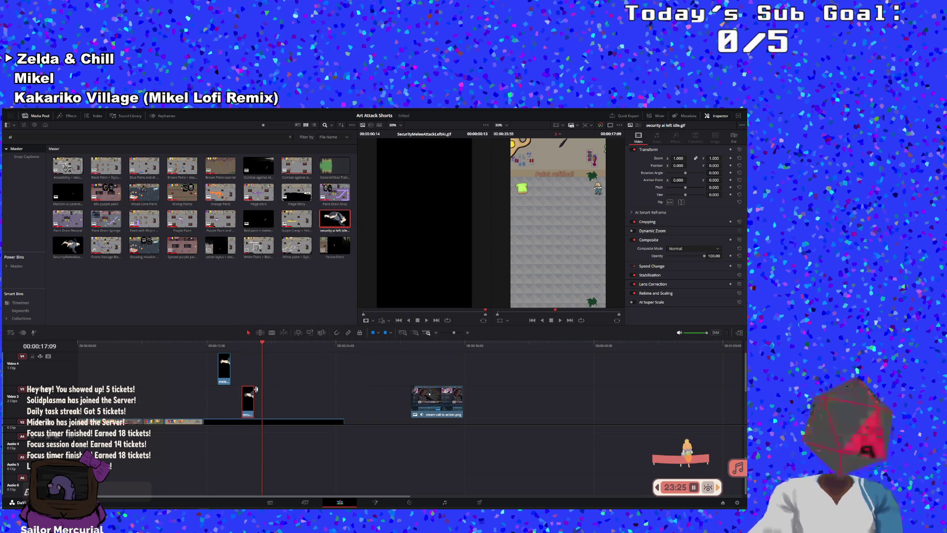
# - Paste the guard clip copy on Video 3 right after the original and play it back
pyautogui.hotkey('ctrl', 'v')
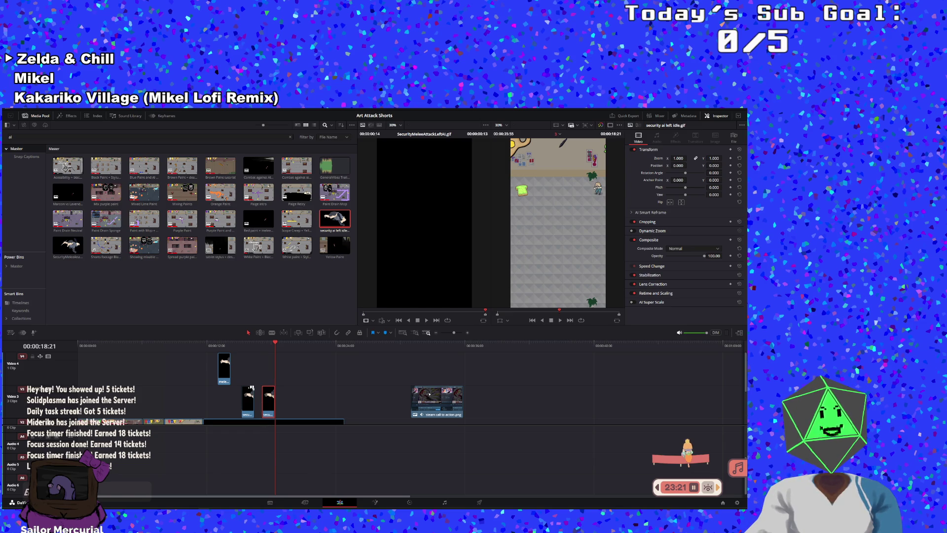
pyautogui.moveTo(270, 395)
pyautogui.mouseDown()
pyautogui.moveTo(296, 400)
pyautogui.moveTo(262, 408)
pyautogui.mouseUp()
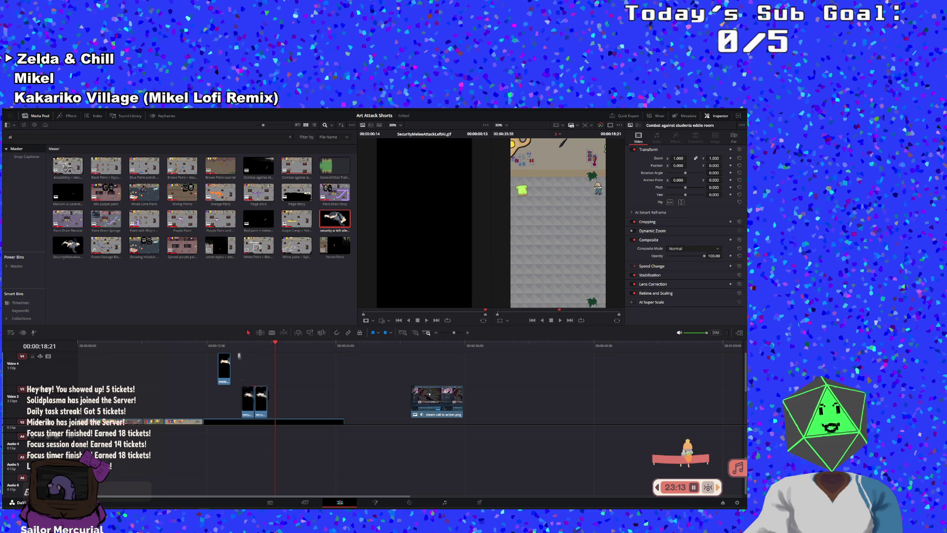
pyautogui.click(238, 351)
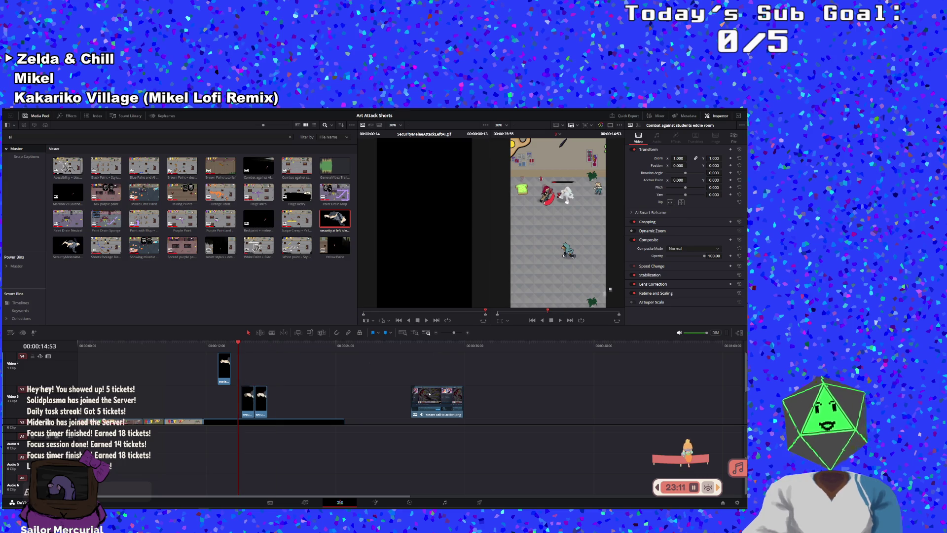
pyautogui.click(561, 321)
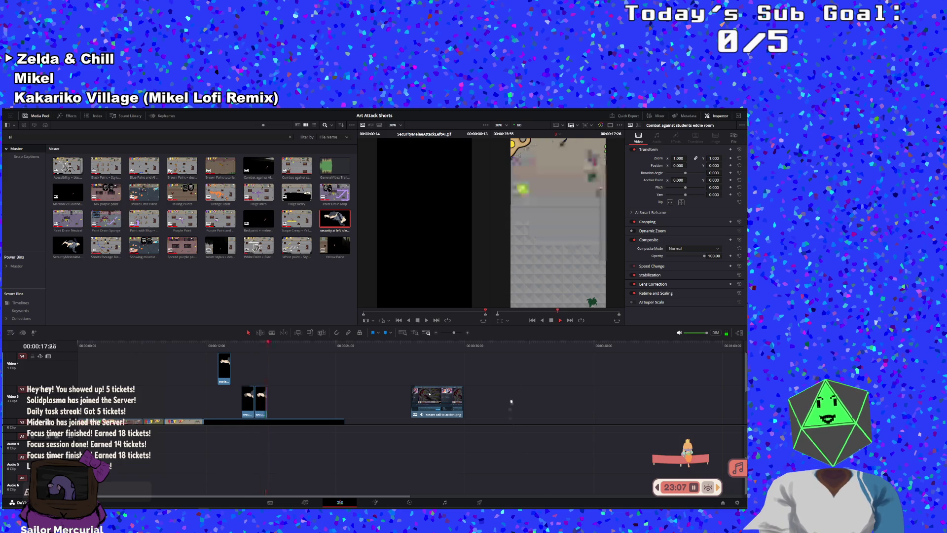
pyautogui.press('space')
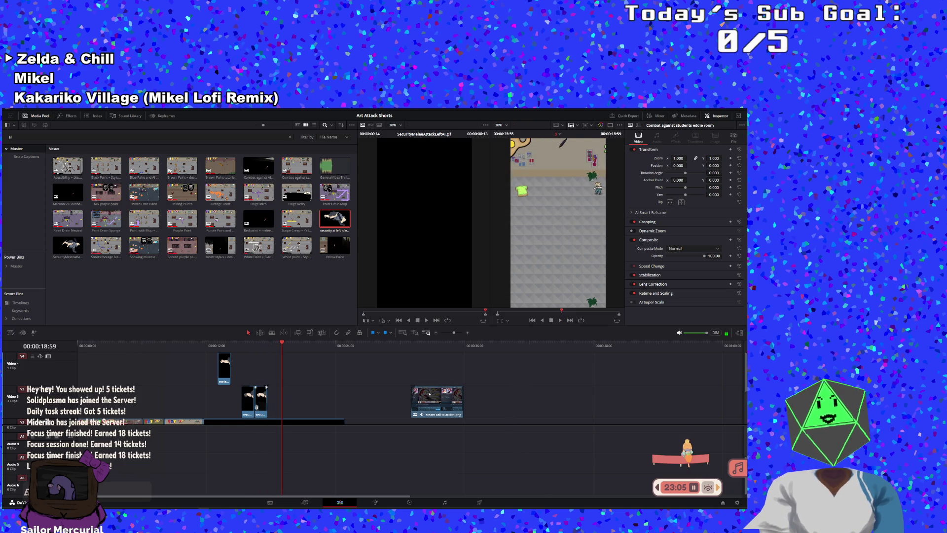
pyautogui.click(250, 409)
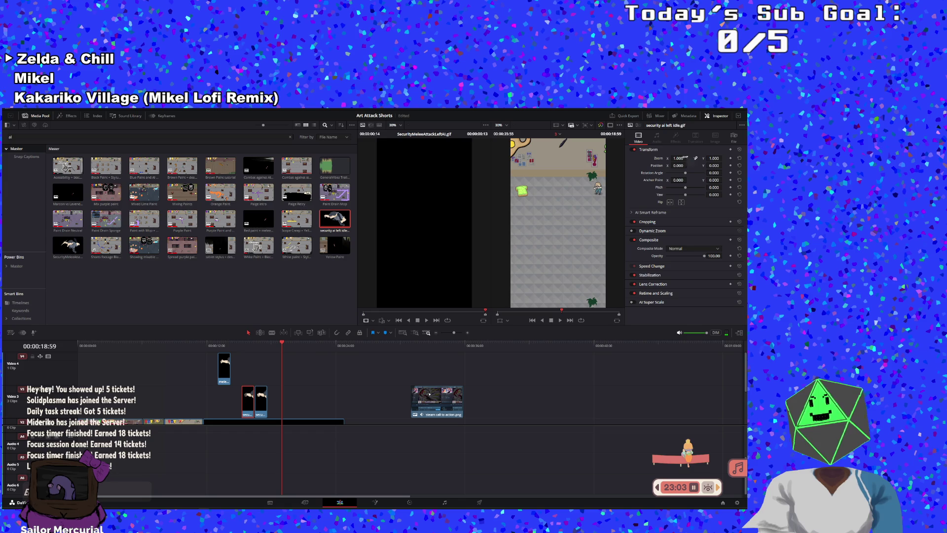
# - Set the first guard clip's zoom to 0.270 and raise its Y position from 365 to 299
pyautogui.click(247, 345)
pyautogui.click(678, 158)
pyautogui.write('0.27')
pyautogui.press('Return')
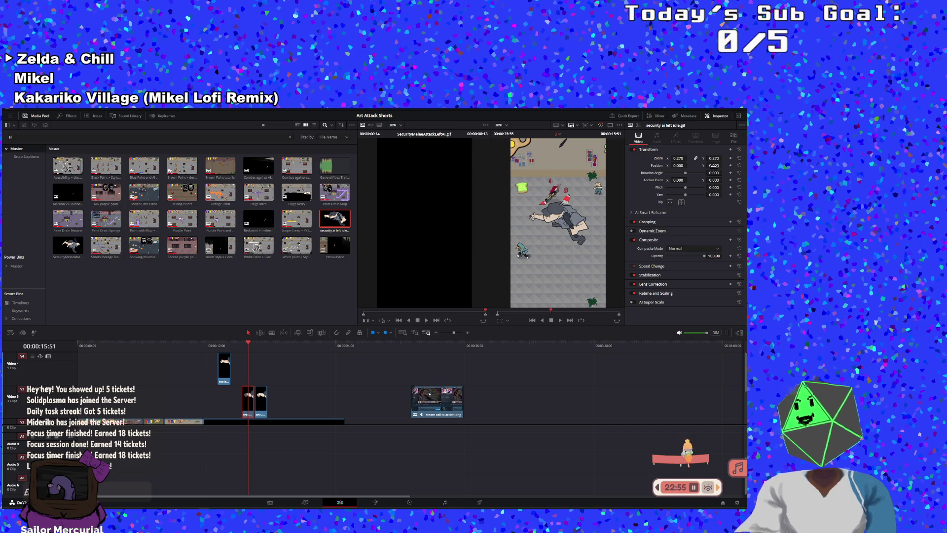
pyautogui.moveTo(714, 166)
pyautogui.mouseDown()
pyautogui.moveTo(739, 166)
pyautogui.moveTo(722, 165)
pyautogui.mouseUp()
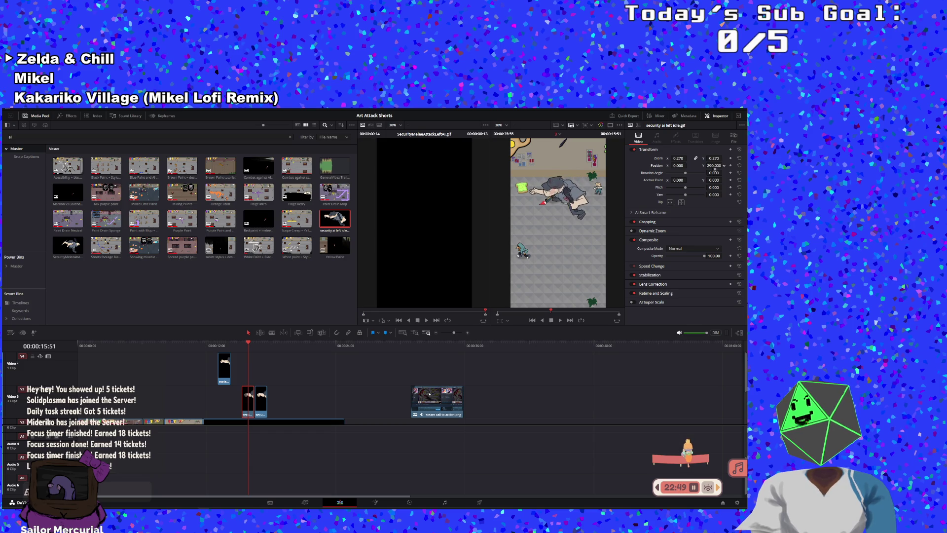
# - Select the Video 4 melee clip and scrub across the sprite clips
pyautogui.click(225, 375)
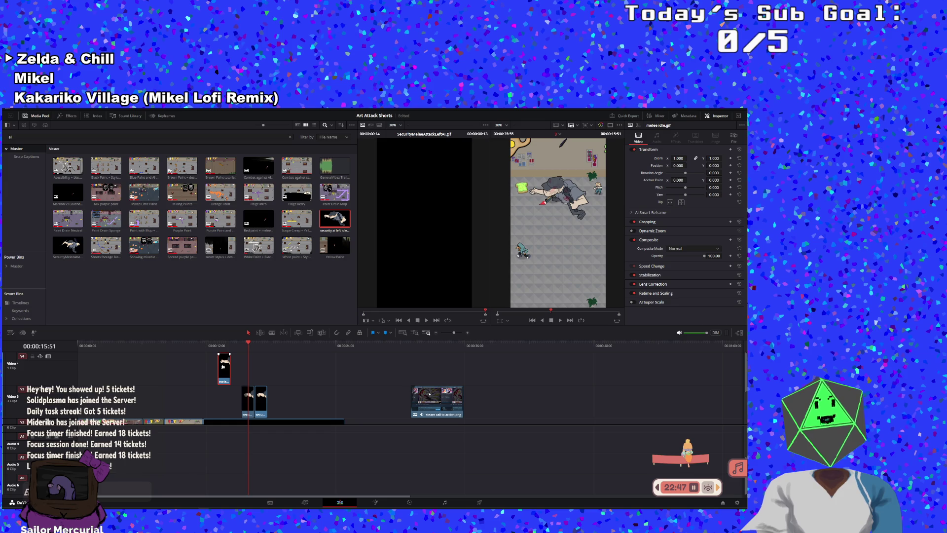
pyautogui.click(228, 343)
pyautogui.moveTo(229, 344)
pyautogui.mouseDown()
pyautogui.moveTo(260, 349)
pyautogui.moveTo(251, 349)
pyautogui.mouseUp()
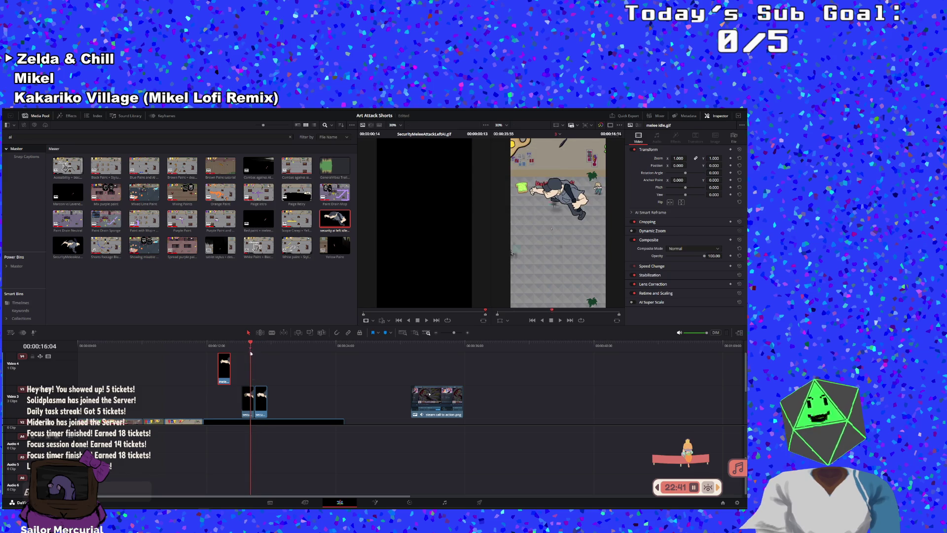
pyautogui.click(248, 396)
# - Copy the first guard clip and paste its Zoom and Position attributes onto the second
pyautogui.rightClick(248, 396)
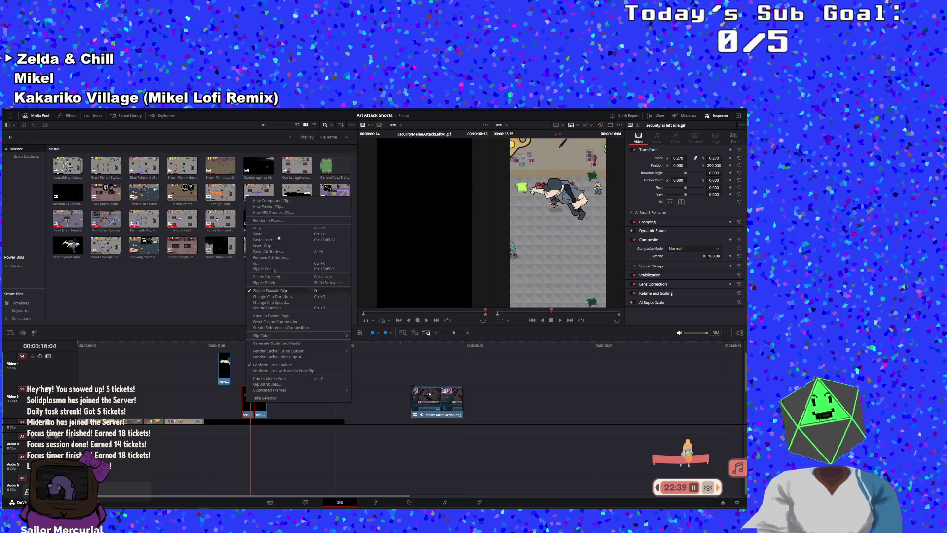
pyautogui.click(269, 378)
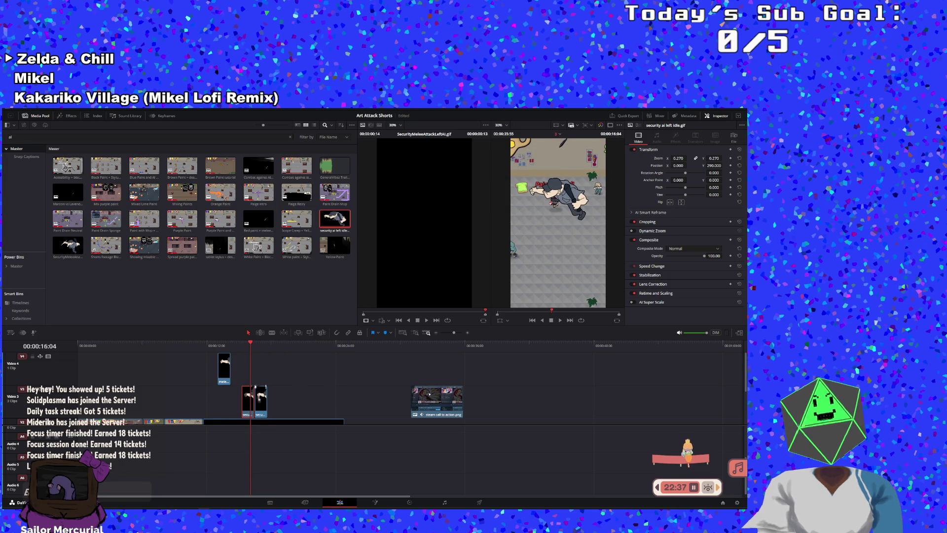
pyautogui.hotkey('alt', 'v')
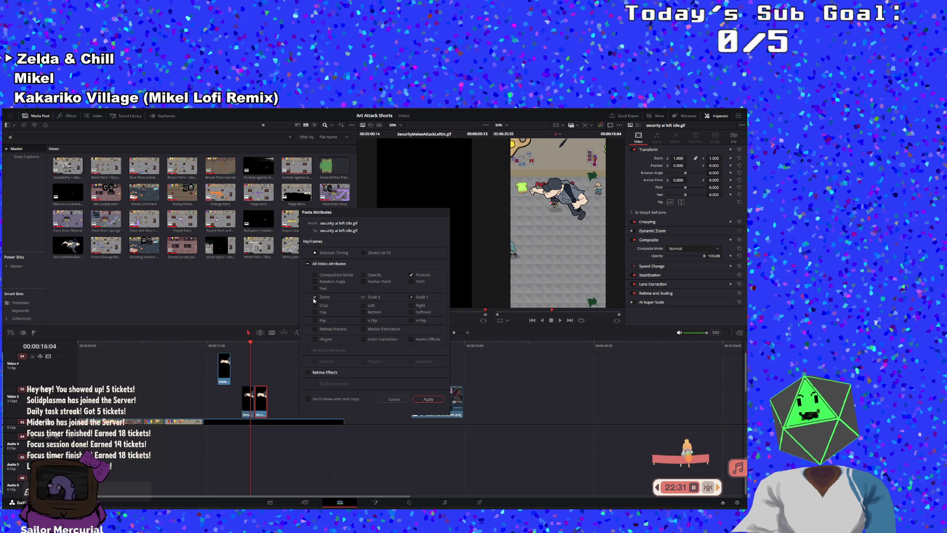
pyautogui.click(428, 399)
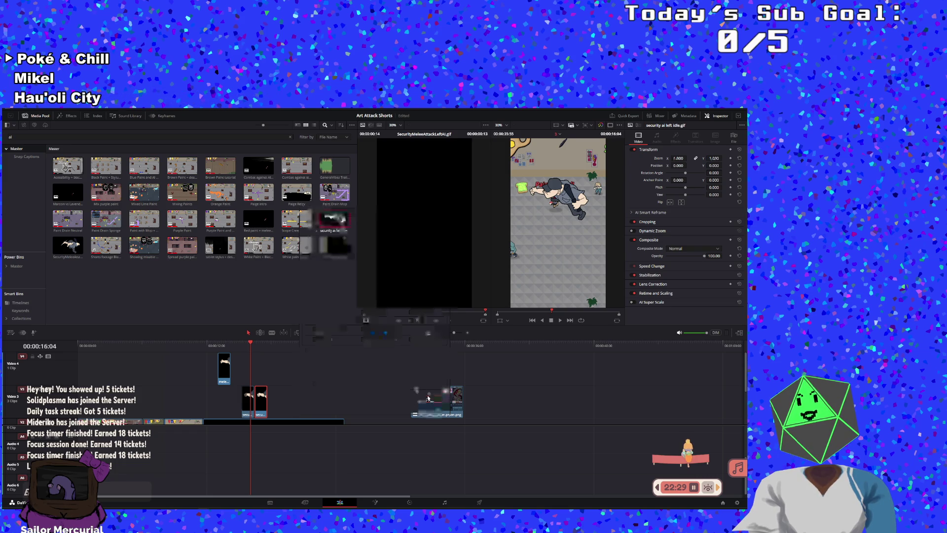
# - Play back the timeline to check both resized guard clips
pyautogui.click(237, 344)
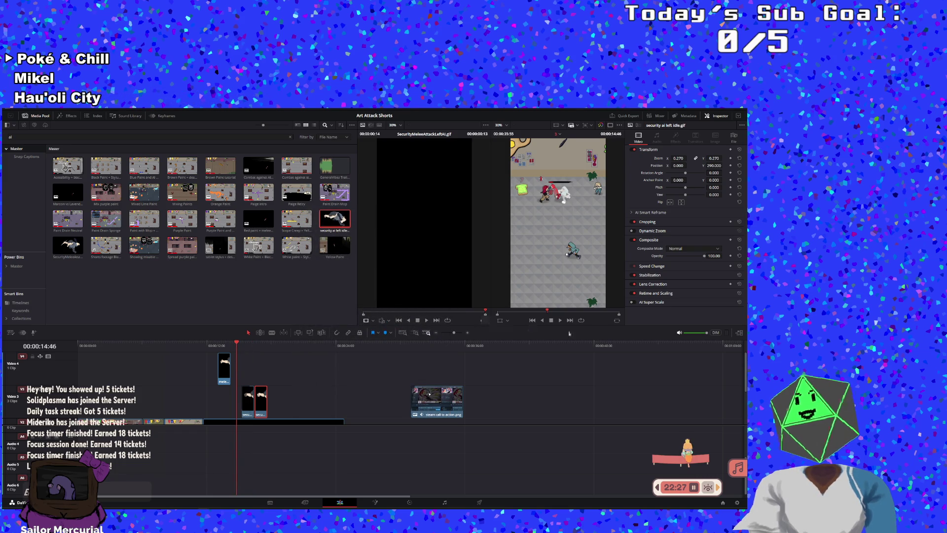
pyautogui.click(560, 320)
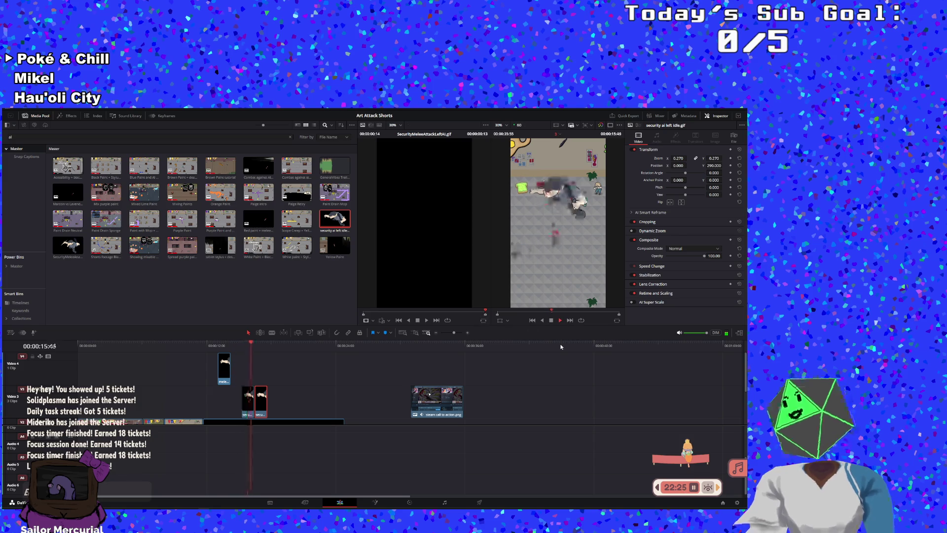
pyautogui.click(556, 321)
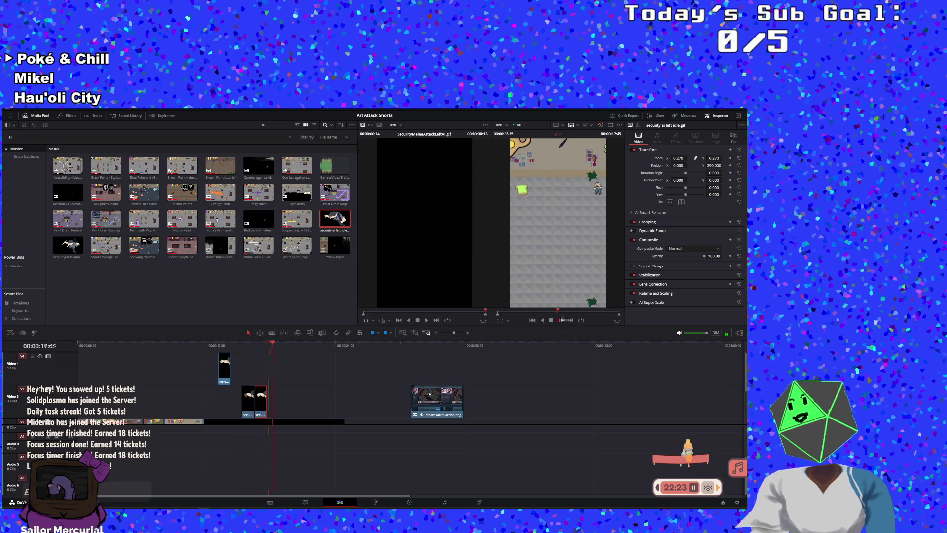
pyautogui.click(552, 321)
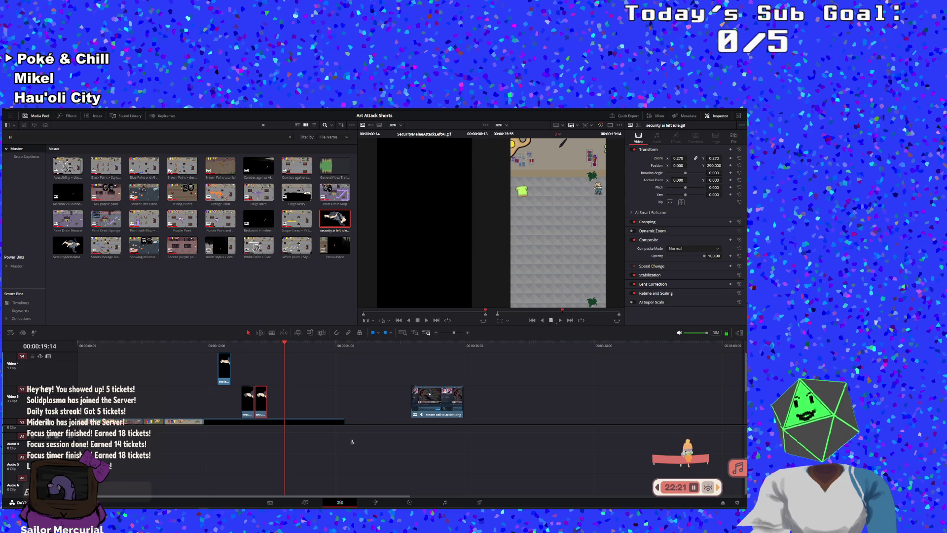
# - Adjust the cut between the guard clips and move the melee idle clip to the playhead
pyautogui.moveTo(260, 417)
pyautogui.mouseDown()
pyautogui.moveTo(253, 411)
pyautogui.moveTo(310, 404)
pyautogui.moveTo(296, 397)
pyautogui.mouseUp()
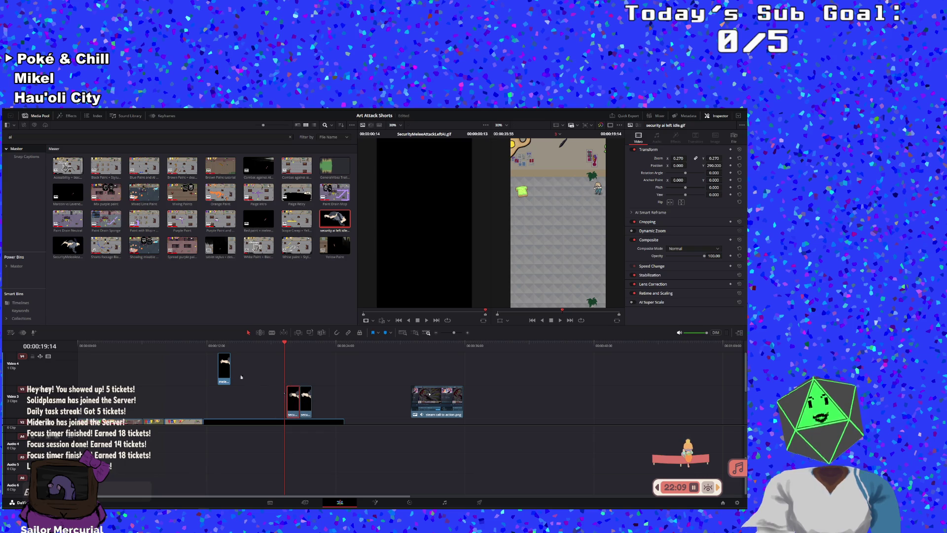
pyautogui.moveTo(222, 373); pyautogui.dragTo(289, 370)
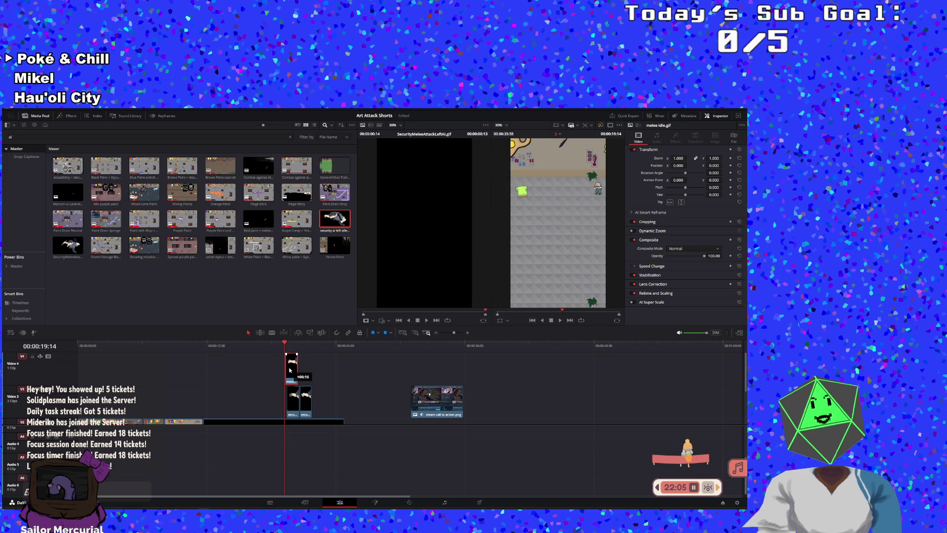
pyautogui.rightClick(289, 370)
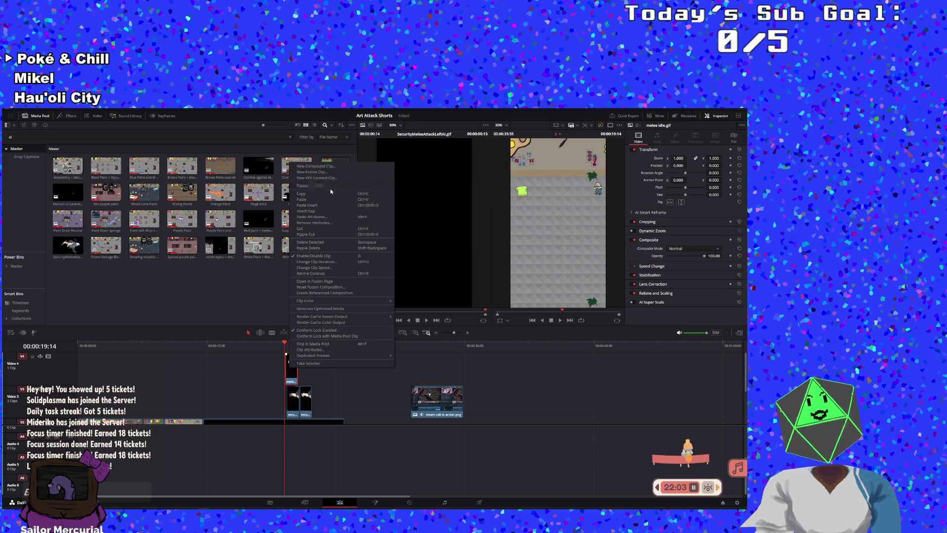
pyautogui.press('Escape')
# - Paste a second melee idle clip after the first and slide both guard clips left beneath
pyautogui.click(304, 342)
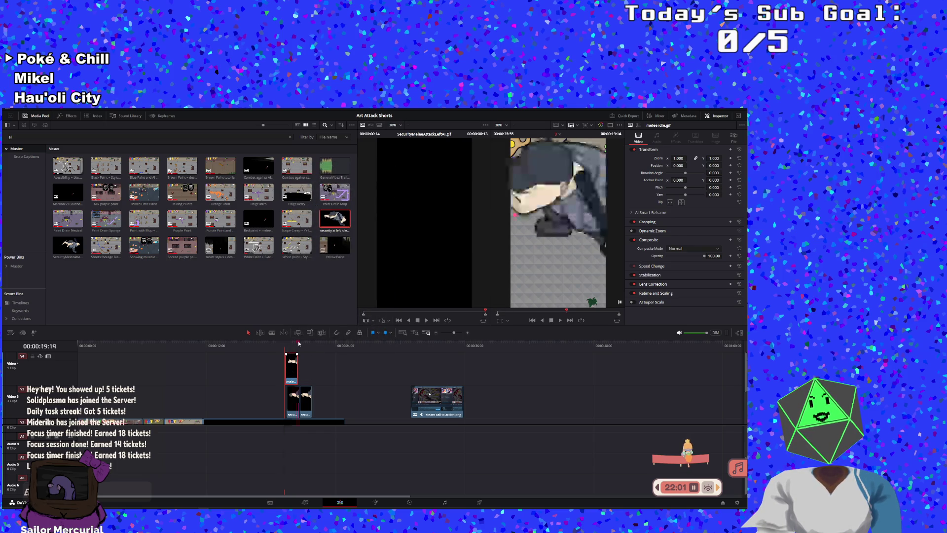
pyautogui.hotkey('ctrl', 'v')
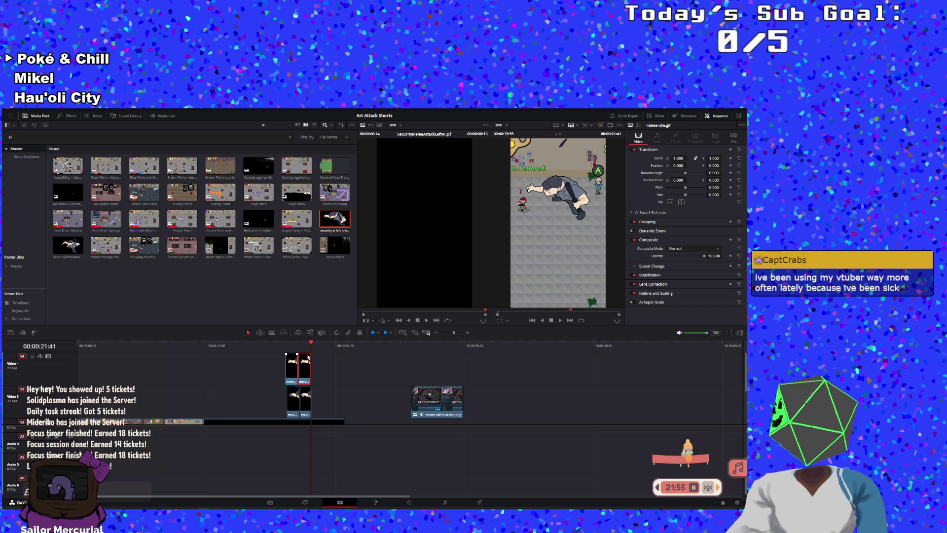
pyautogui.moveTo(319, 392); pyautogui.dragTo(293, 400)
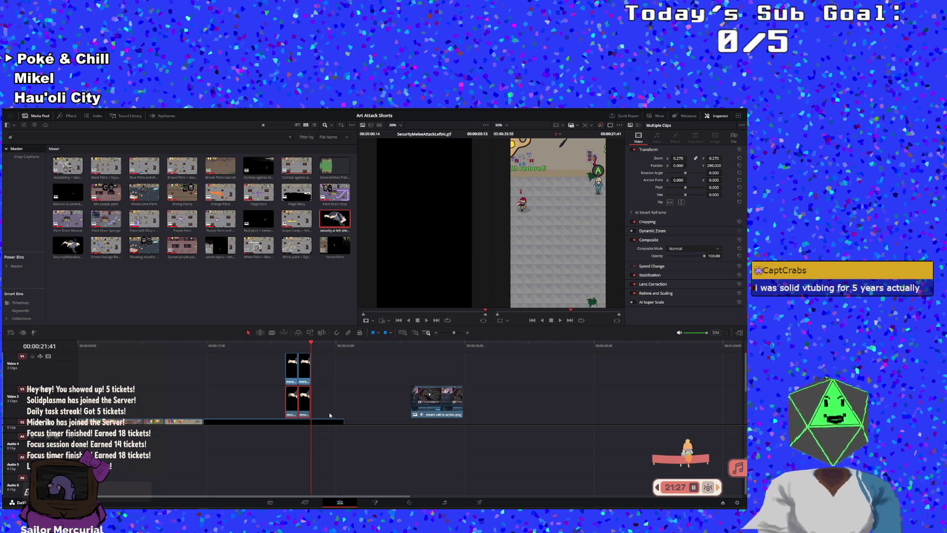
# - Extend and nudge the second V3 guard clip under the melee clips, playhead at 19:06
pyautogui.click(309, 407)
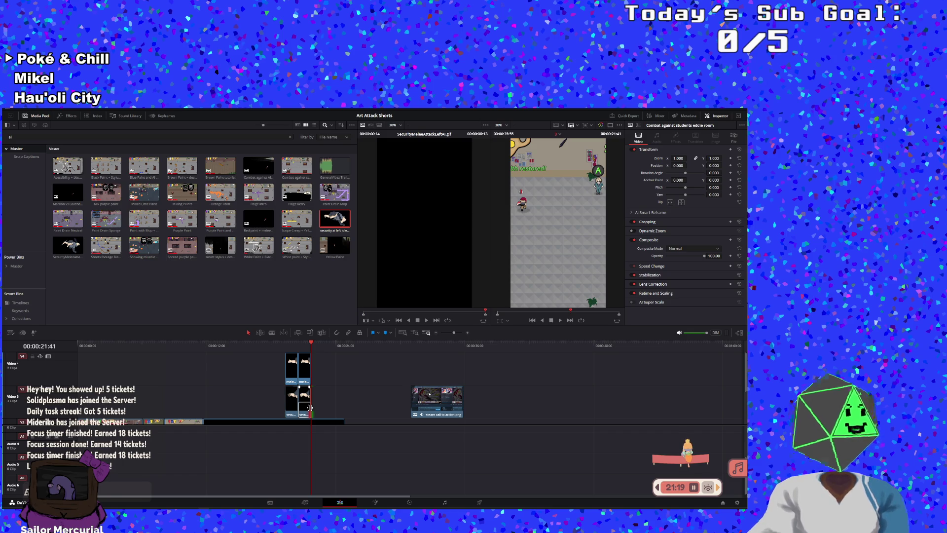
pyautogui.moveTo(310, 407); pyautogui.dragTo(315, 411)
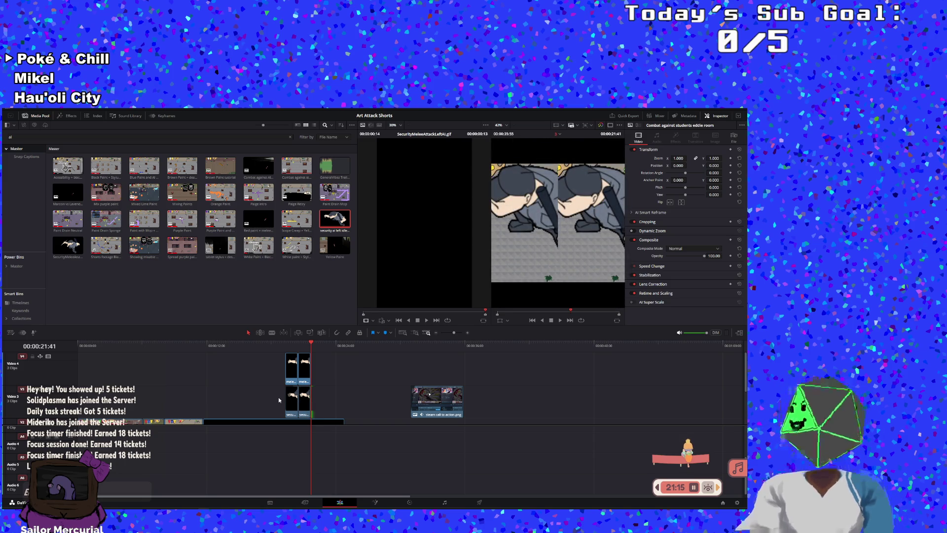
pyautogui.click(277, 348)
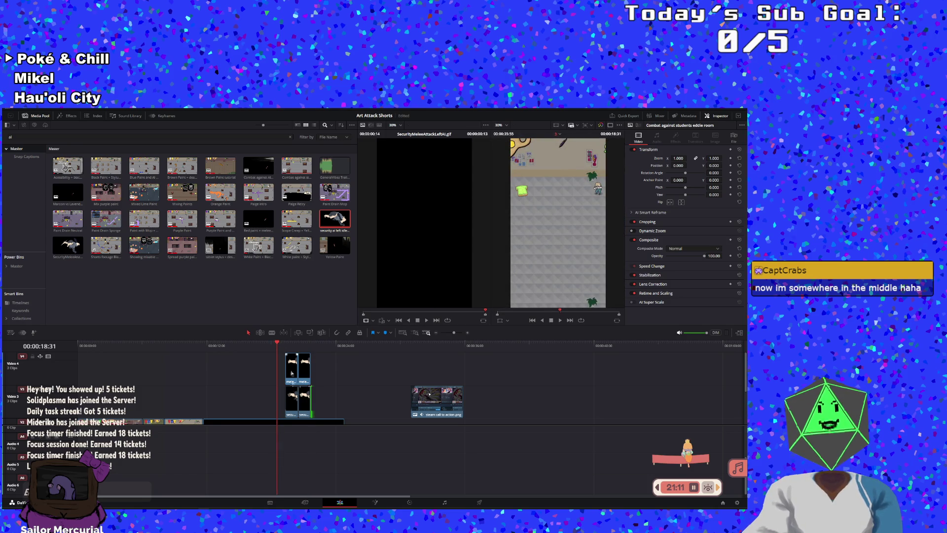
pyautogui.moveTo(291, 363); pyautogui.dragTo(296, 363)
pyautogui.click(283, 345)
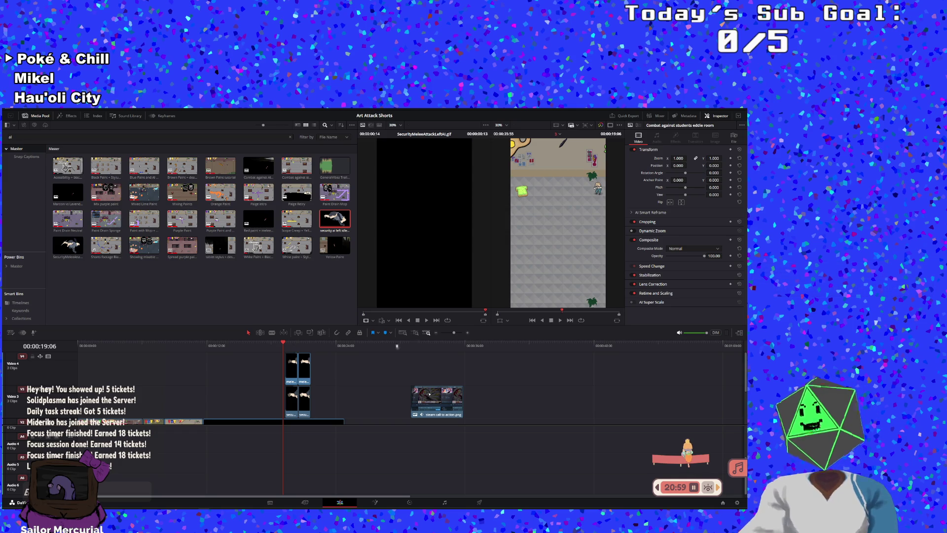
# - Preview the stacked guards, select the melee idle clip and park the playhead at 21:24
pyautogui.click(561, 320)
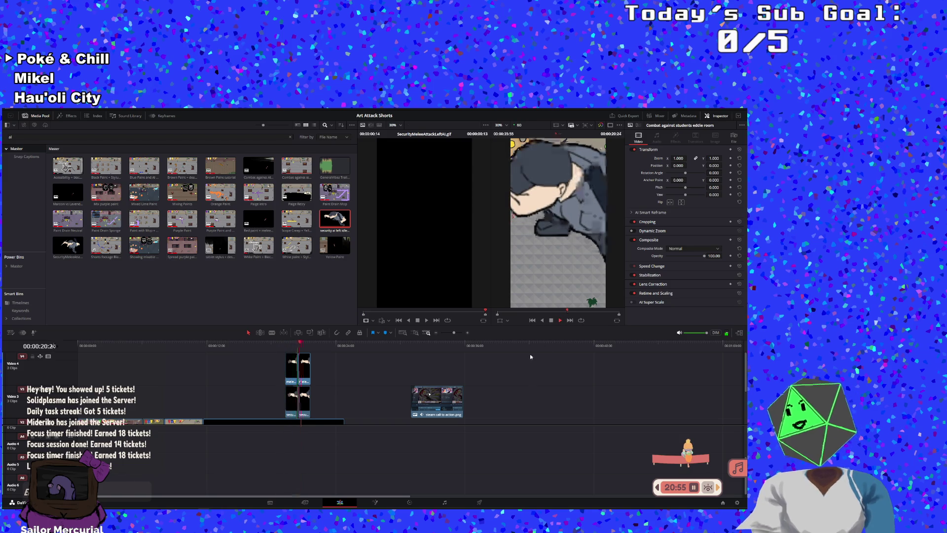
pyautogui.click(552, 321)
pyautogui.click(361, 395)
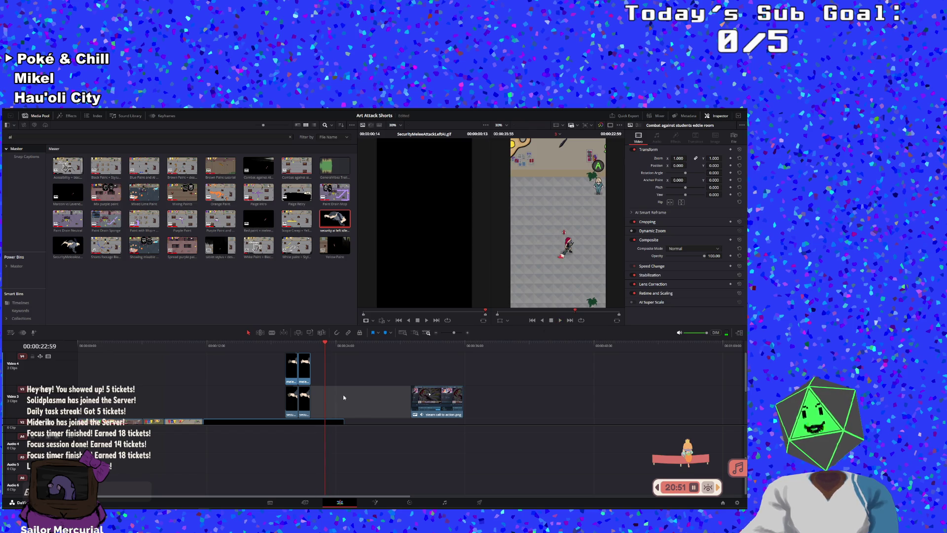
pyautogui.click(282, 375)
pyautogui.click(295, 377)
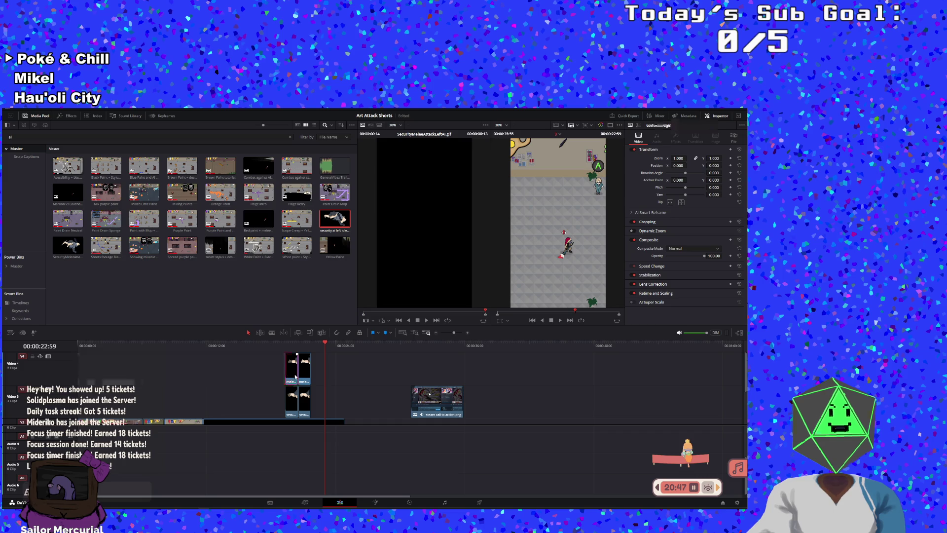
pyautogui.click(307, 380)
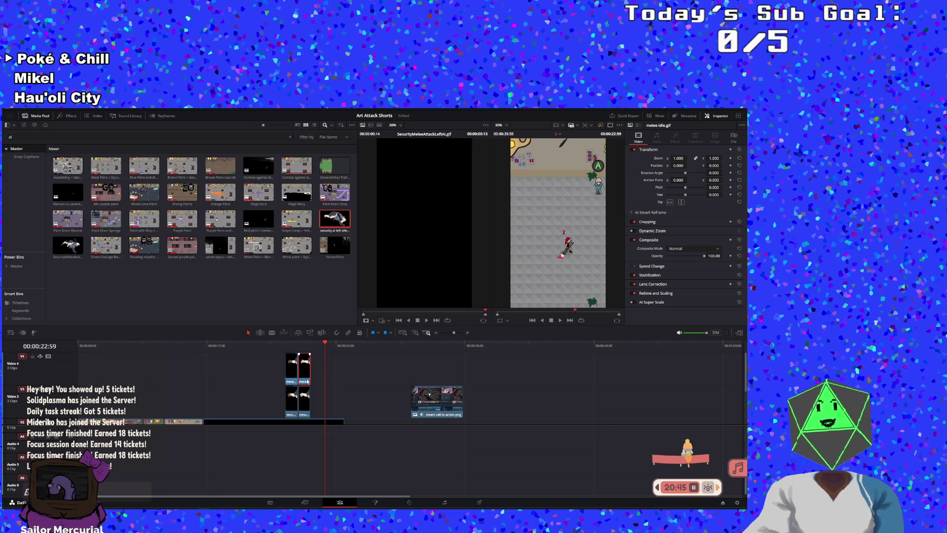
pyautogui.click(309, 345)
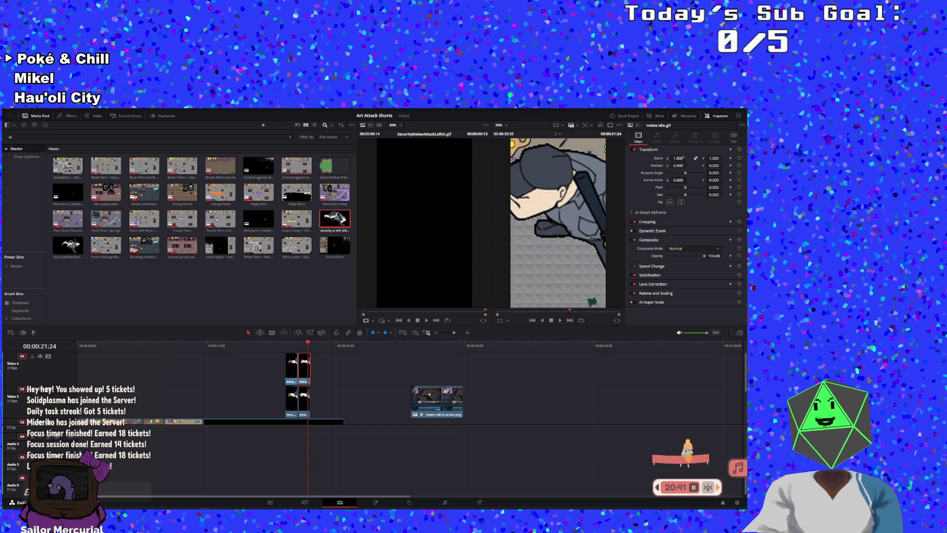
# - Try several zoom values, settle on 0.27 for the melee guard, and move it below the other guard
pyautogui.write('0.1')
pyautogui.press('Return')
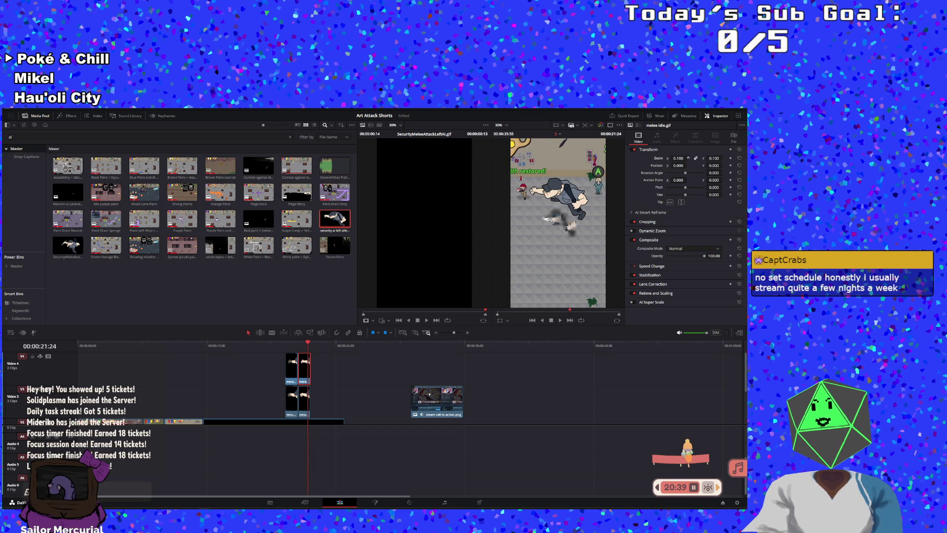
pyautogui.write('0.29')
pyautogui.press('Return')
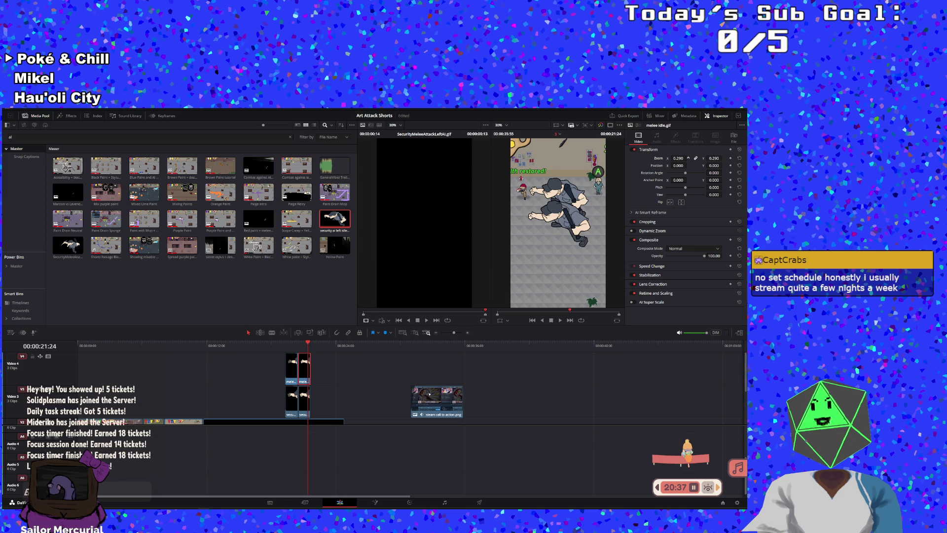
pyautogui.moveTo(687, 158); pyautogui.dragTo(688, 157)
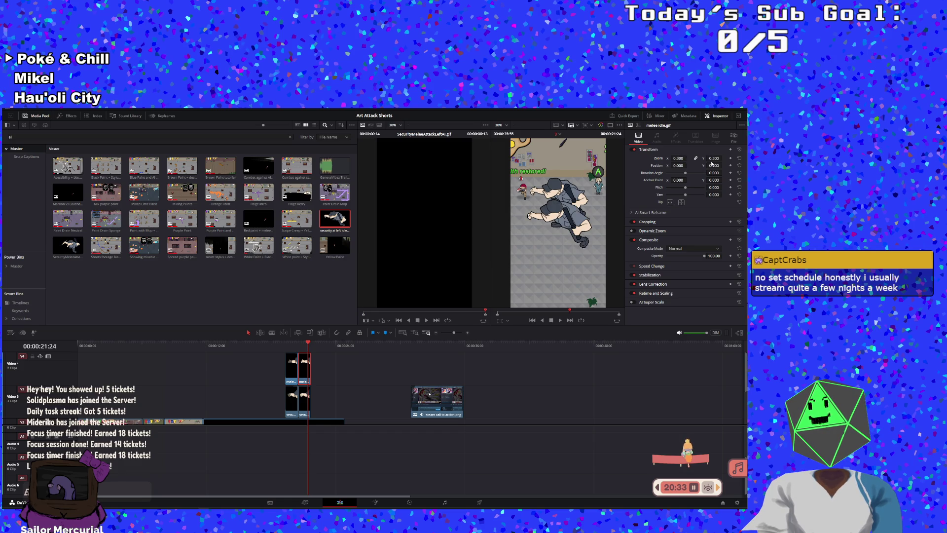
pyautogui.write('0.19')
pyautogui.press('Return')
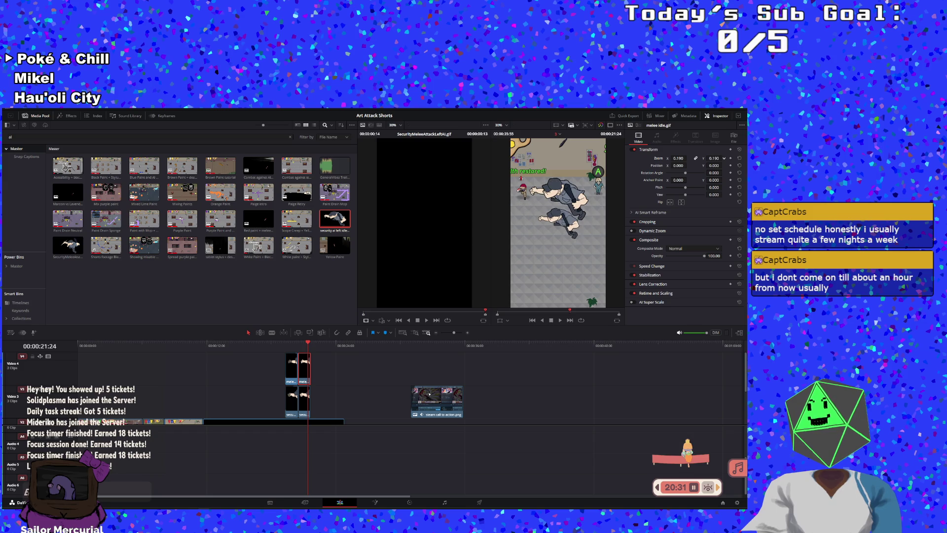
pyautogui.write('0.27')
pyautogui.press('Return')
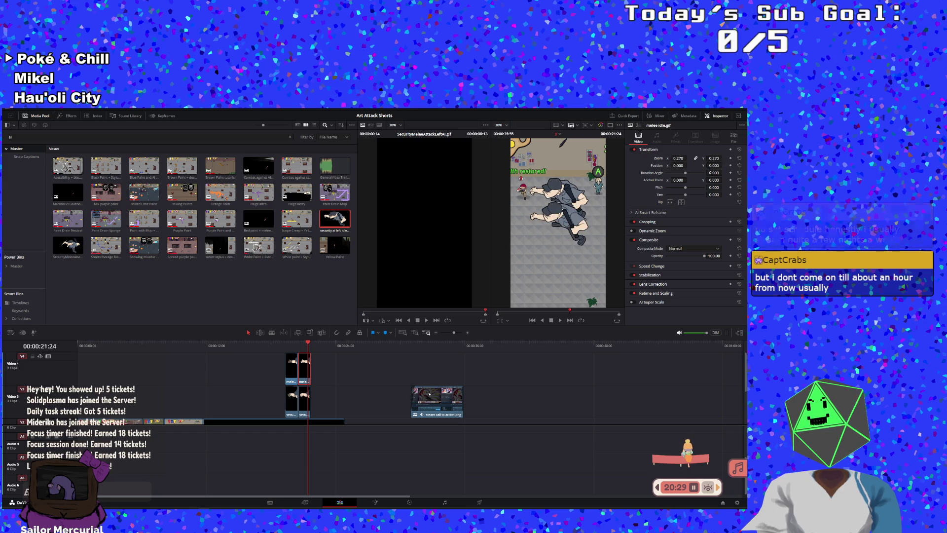
pyautogui.moveTo(711, 165); pyautogui.dragTo(714, 170)
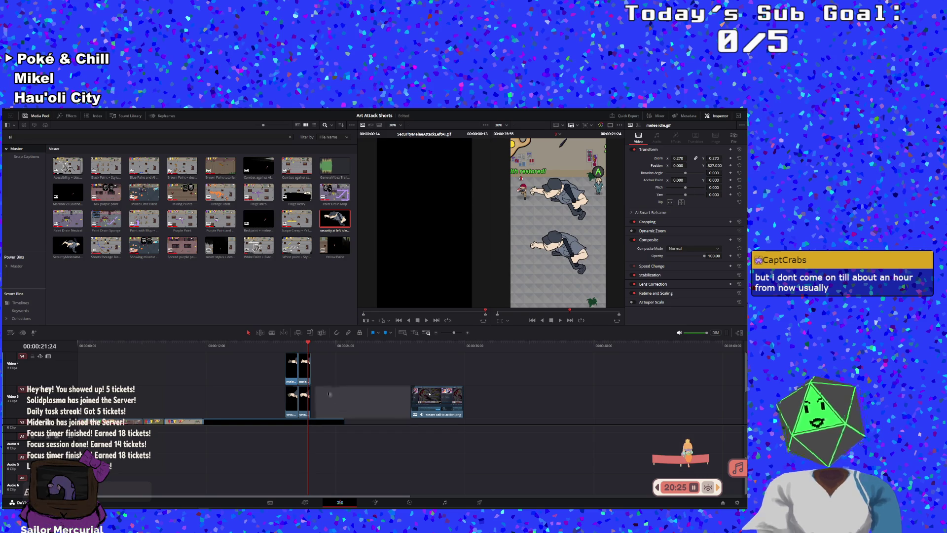
pyautogui.click(304, 400)
# - Align the first melee idle clip's start with the security guard clip below it
pyautogui.scroll(5, 424, 377)
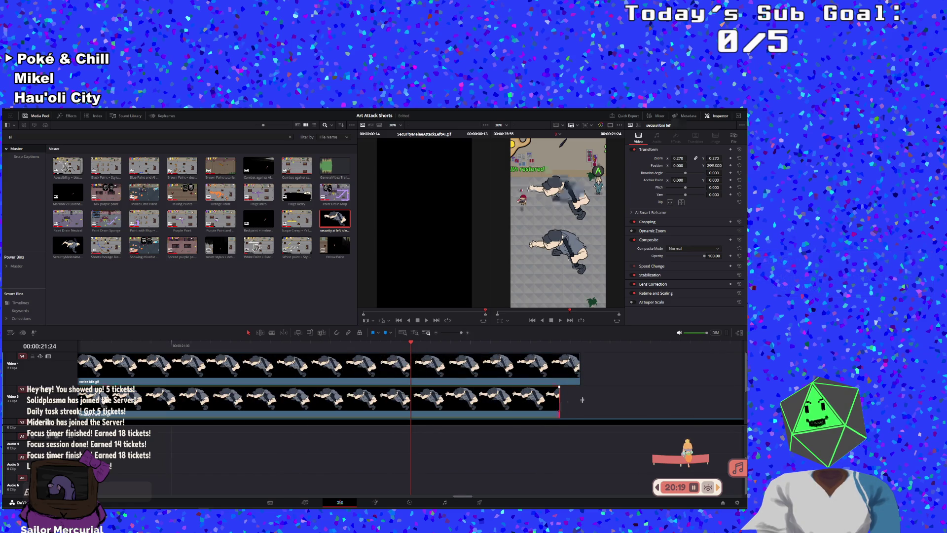
pyautogui.click(580, 378)
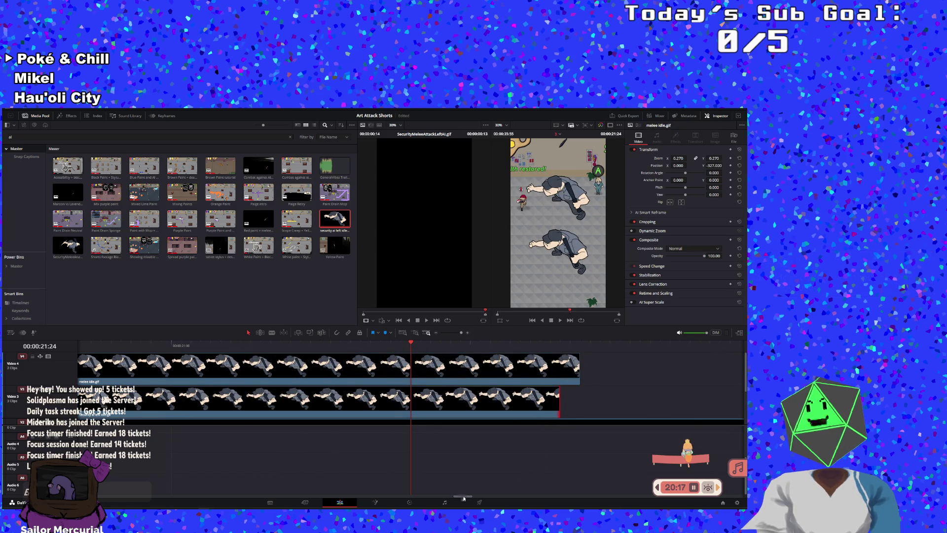
pyautogui.moveTo(462, 490); pyautogui.dragTo(426, 490)
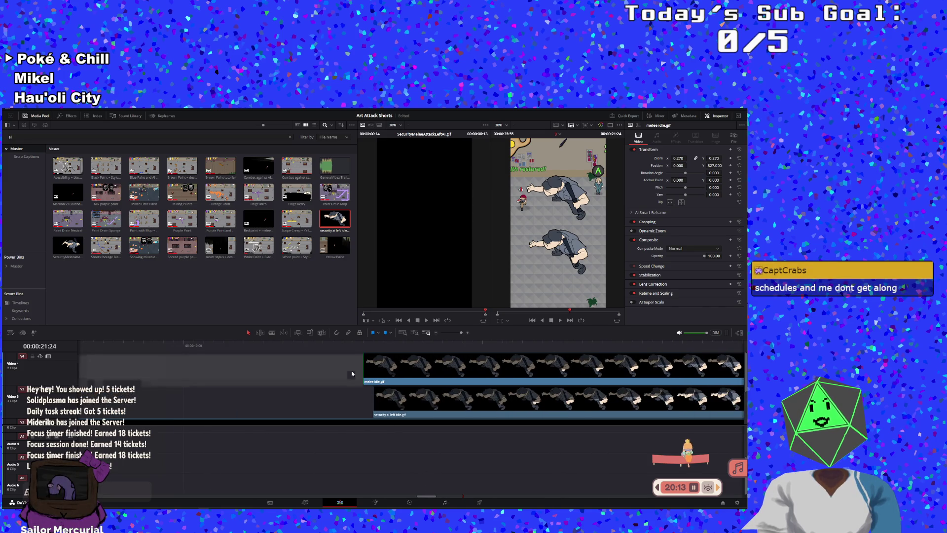
pyautogui.click(397, 371)
pyautogui.moveTo(396, 369); pyautogui.dragTo(407, 369)
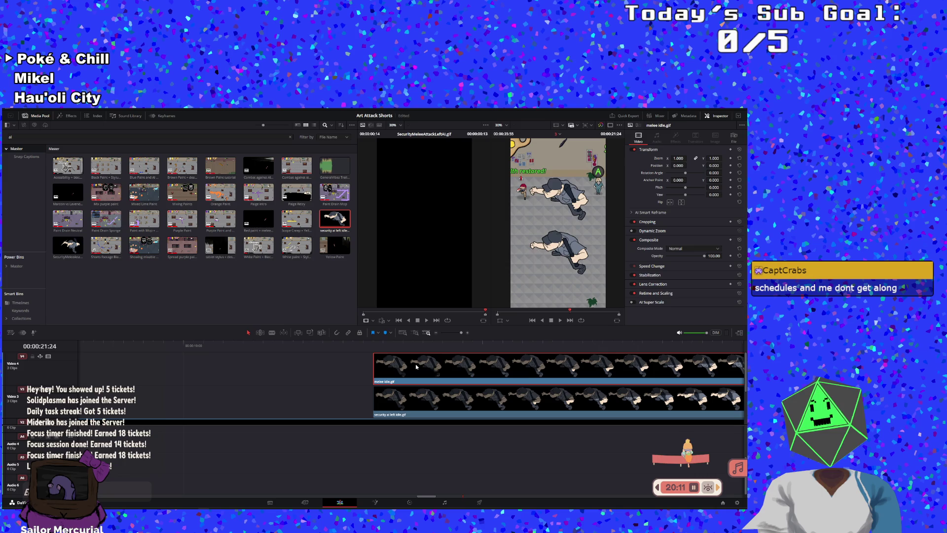
pyautogui.moveTo(424, 494); pyautogui.dragTo(443, 489)
# - Match the security clip's cut and the melee clip's end, then zoom the timeline out
pyautogui.moveTo(482, 399); pyautogui.dragTo(472, 398)
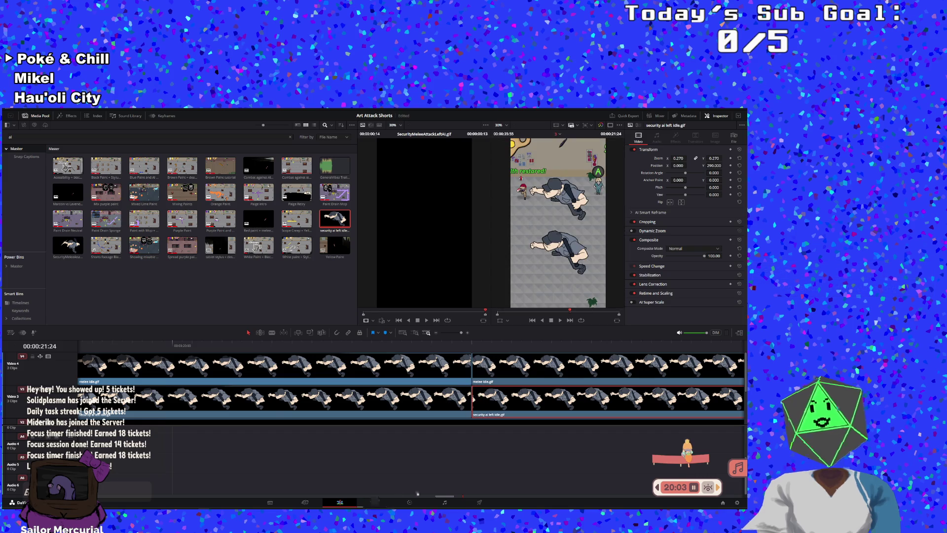
pyautogui.moveTo(442, 496); pyautogui.dragTo(459, 497)
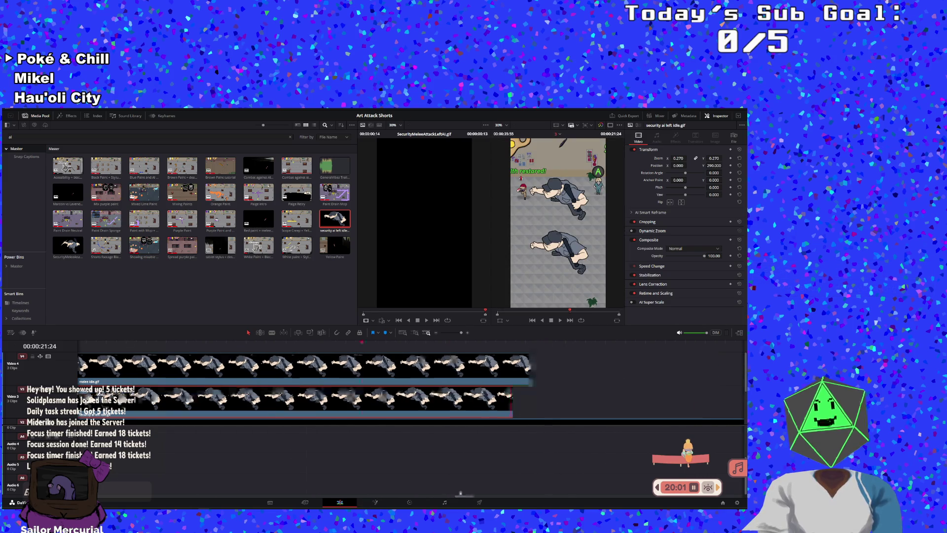
pyautogui.click(531, 377)
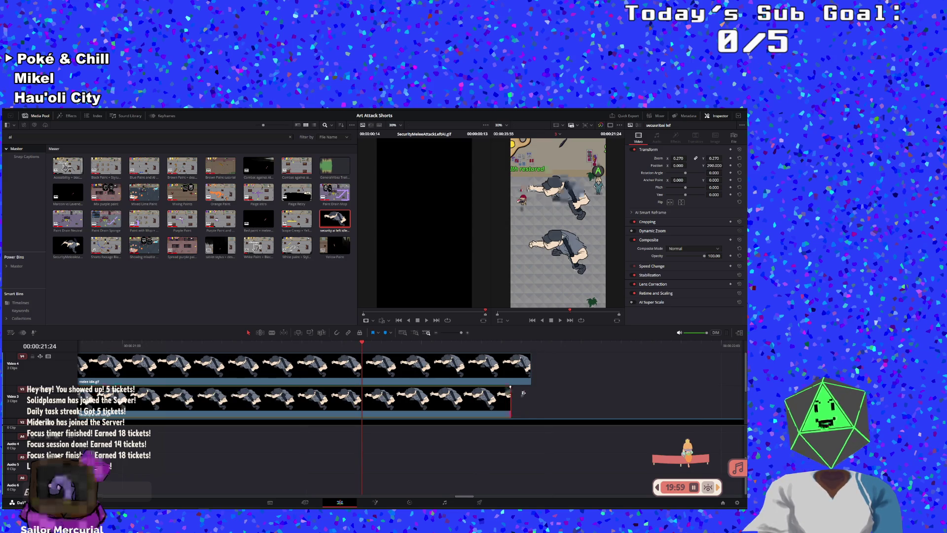
pyautogui.moveTo(531, 377); pyautogui.dragTo(511, 378)
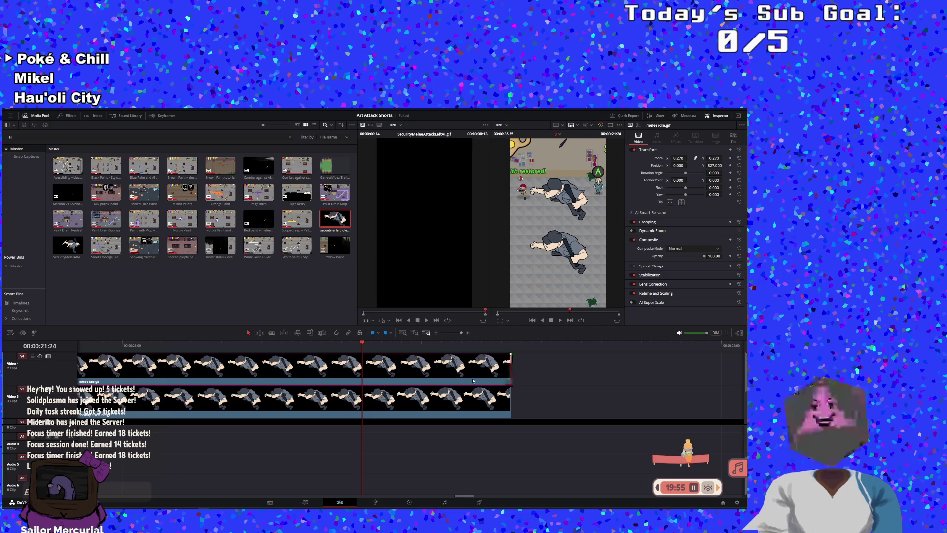
pyautogui.click(472, 378)
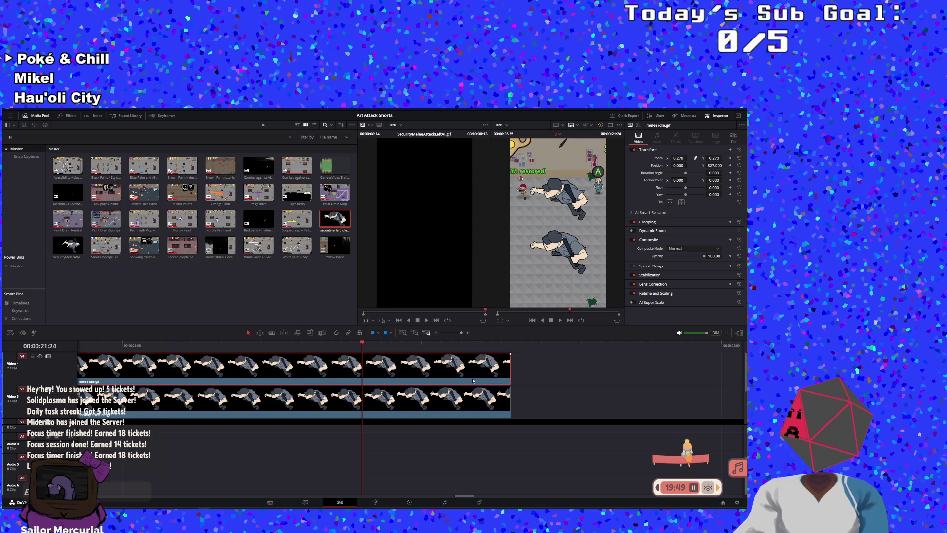
pyautogui.click(405, 416)
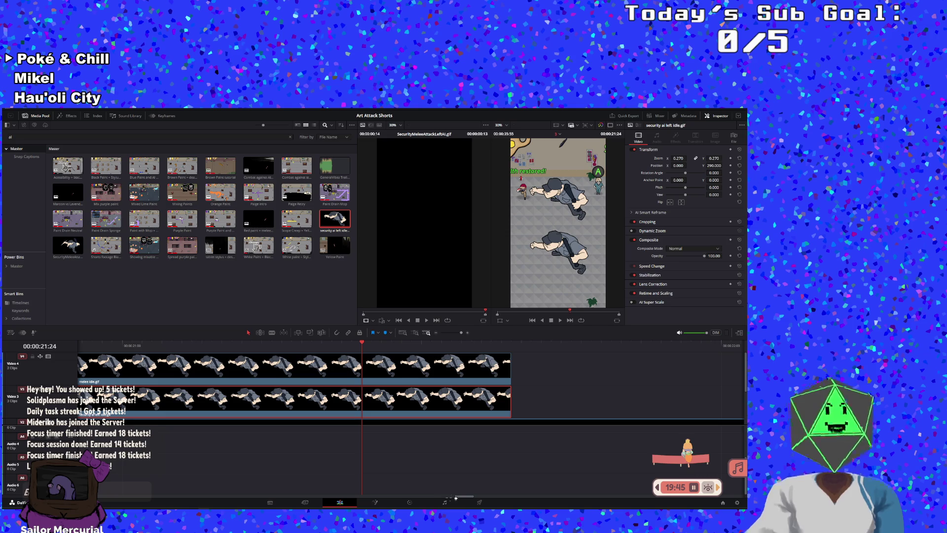
pyautogui.moveTo(458, 496); pyautogui.dragTo(456, 496)
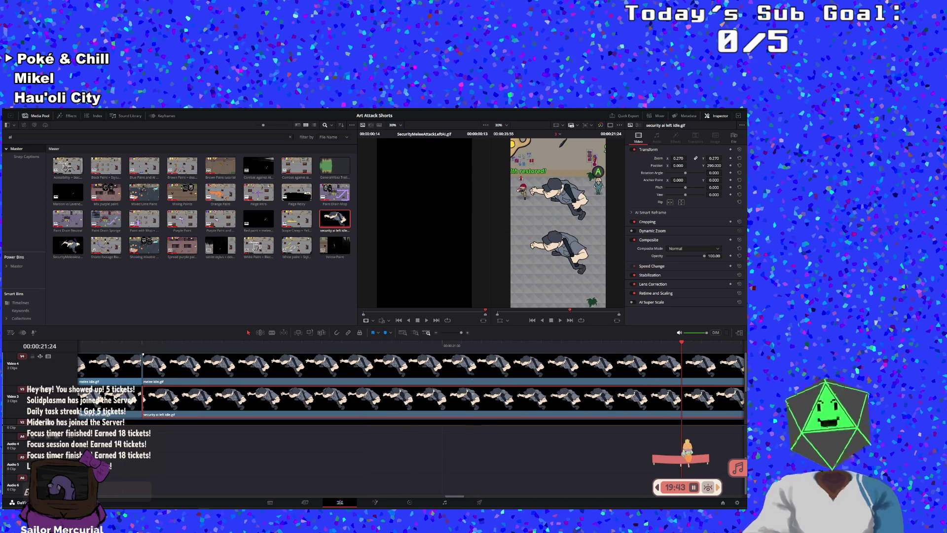
pyautogui.click(457, 334)
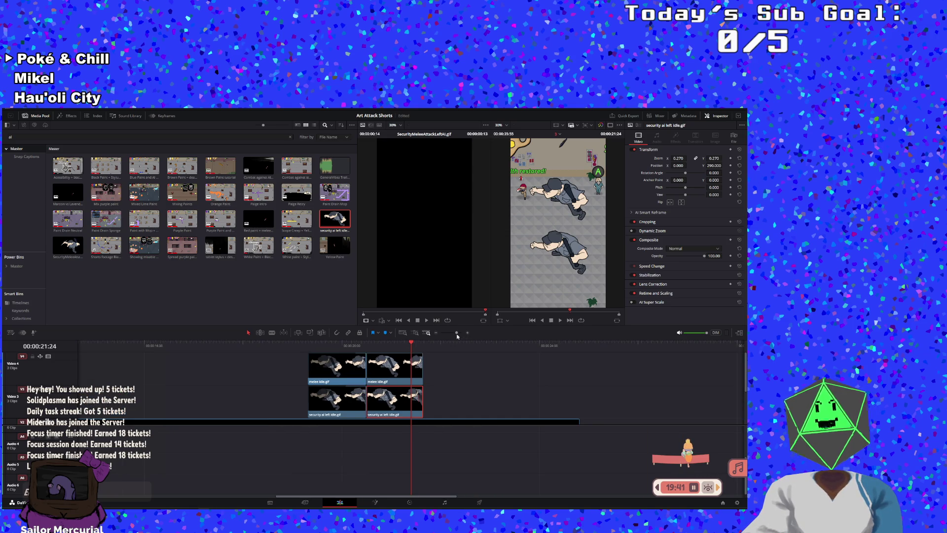
# - Add the melee idle clip to the selection and preview the stacked guards from 19:08
pyautogui.moveTo(432, 397)
pyautogui.mouseDown()
pyautogui.moveTo(423, 370)
pyautogui.moveTo(391, 373)
pyautogui.mouseUp()
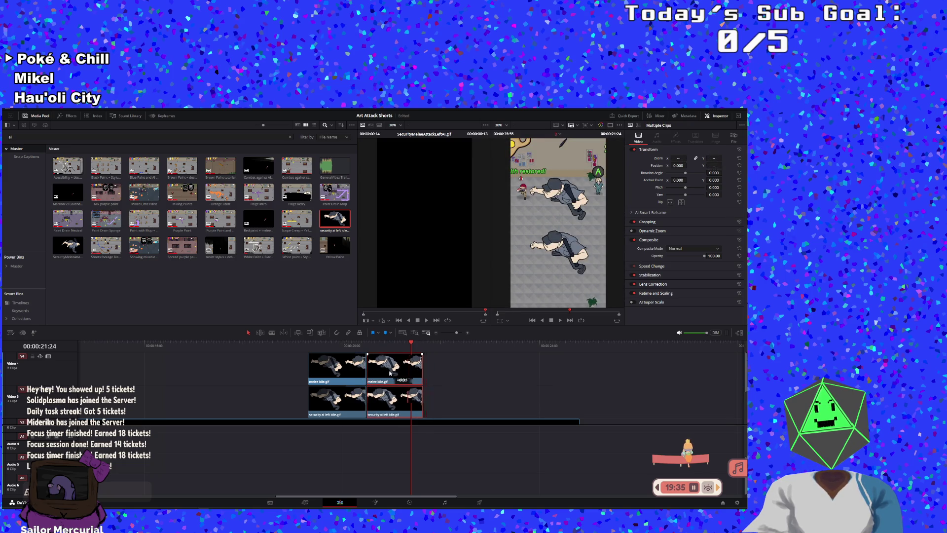
pyautogui.click(299, 344)
pyautogui.click(560, 320)
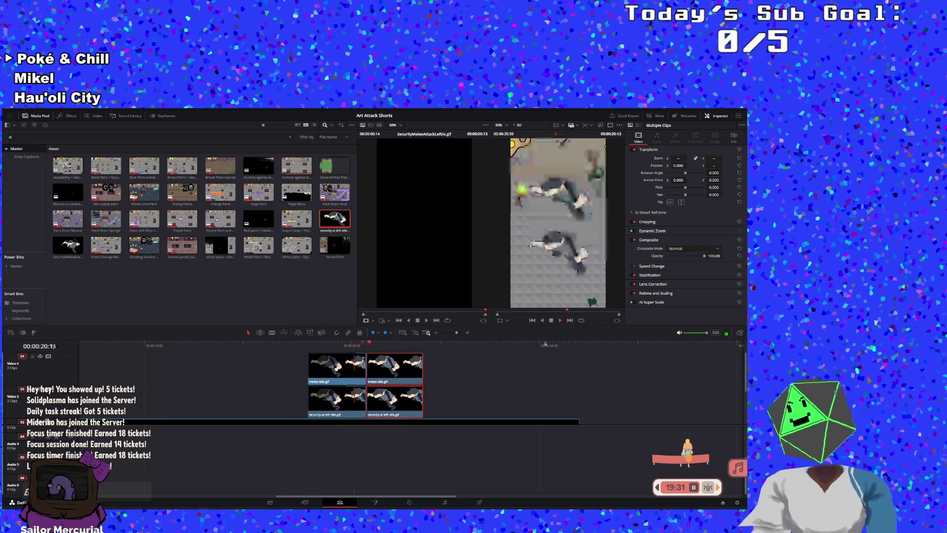
pyautogui.press('space')
# - Paste the second melee clip's attributes onto the first, giving it Zoom 0.270 and Y -327
pyautogui.click(390, 368)
pyautogui.click(389, 346)
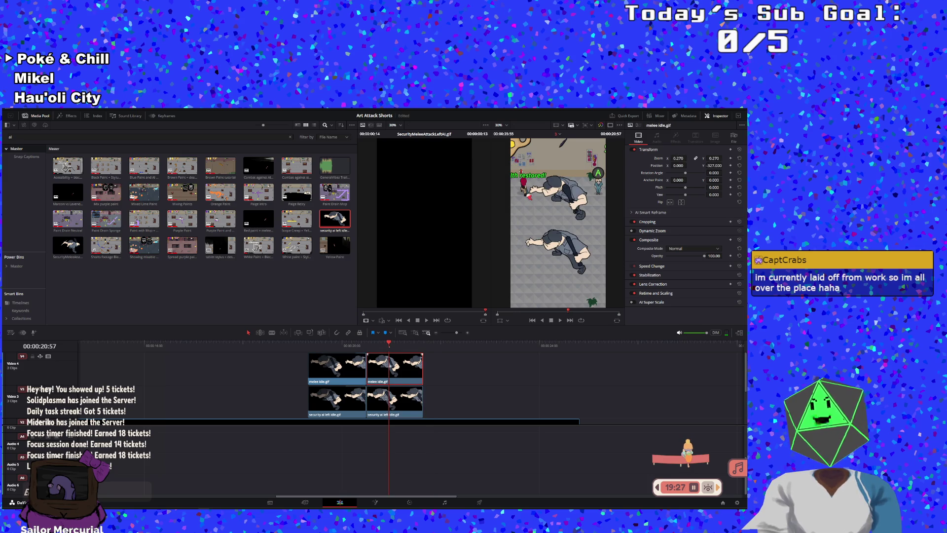
pyautogui.rightClick(389, 370)
pyautogui.click(422, 191)
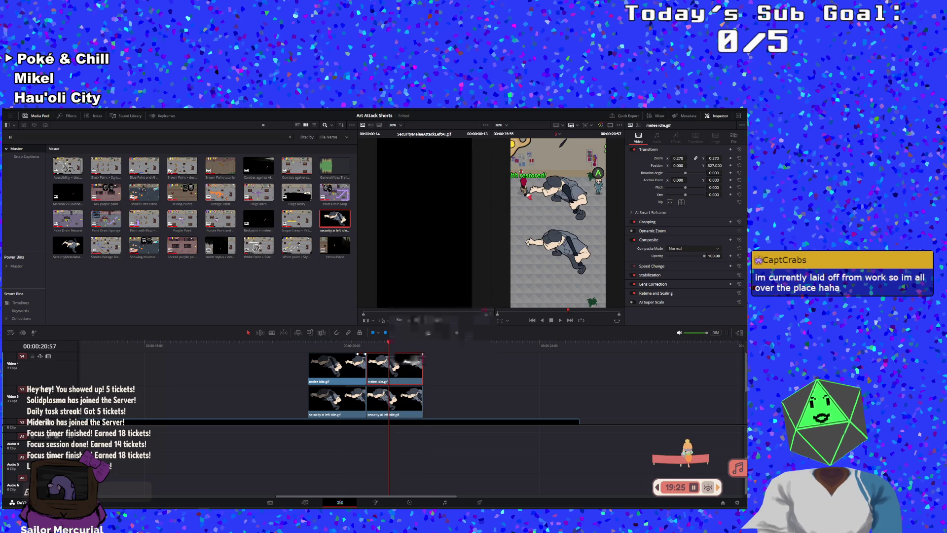
pyautogui.click(337, 368)
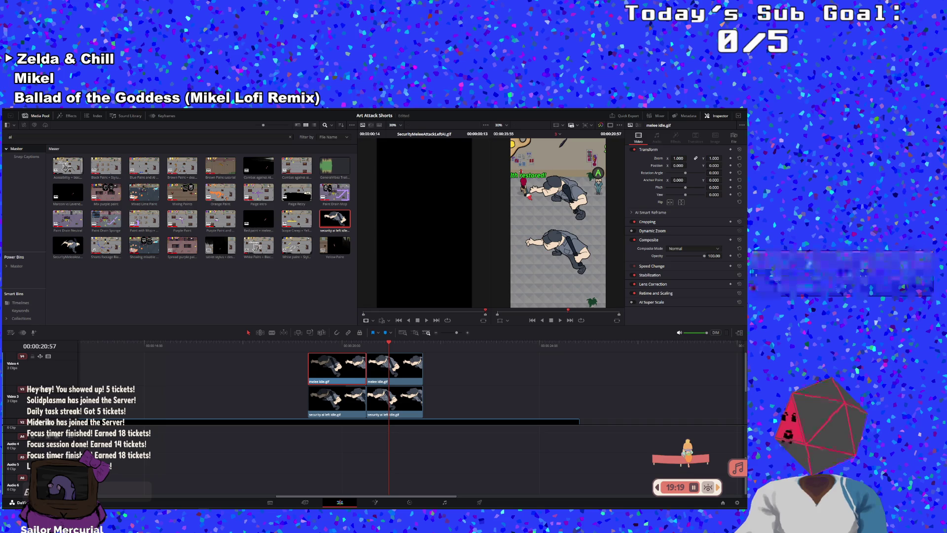
pyautogui.click(313, 379)
pyautogui.click(300, 345)
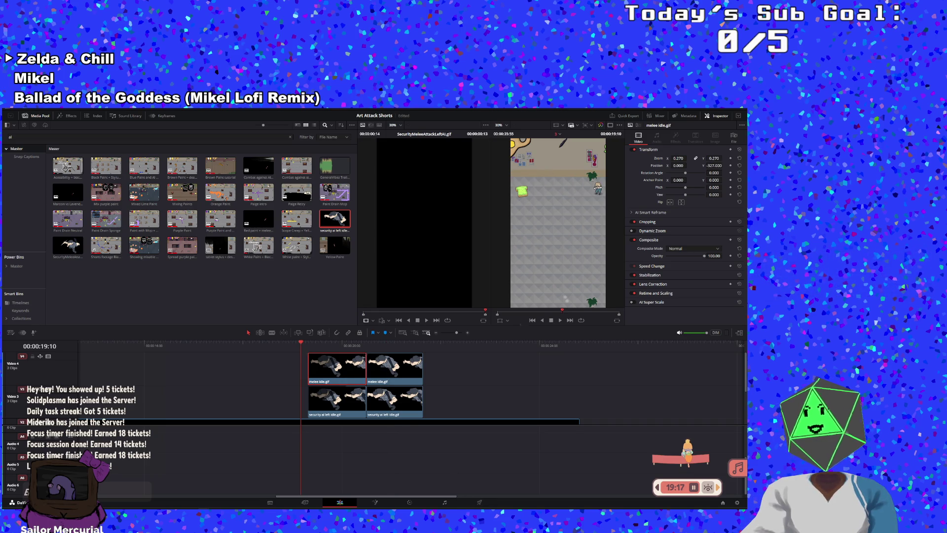
pyautogui.click(560, 320)
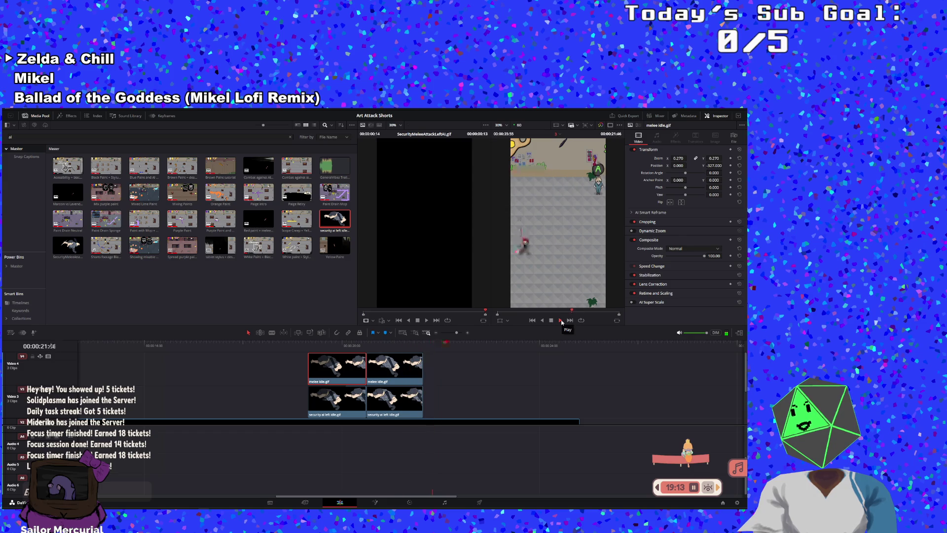
pyautogui.click(561, 321)
# - Copy the V3/V4 guard clip pair and paste it twice after the pair's end
pyautogui.click(403, 368)
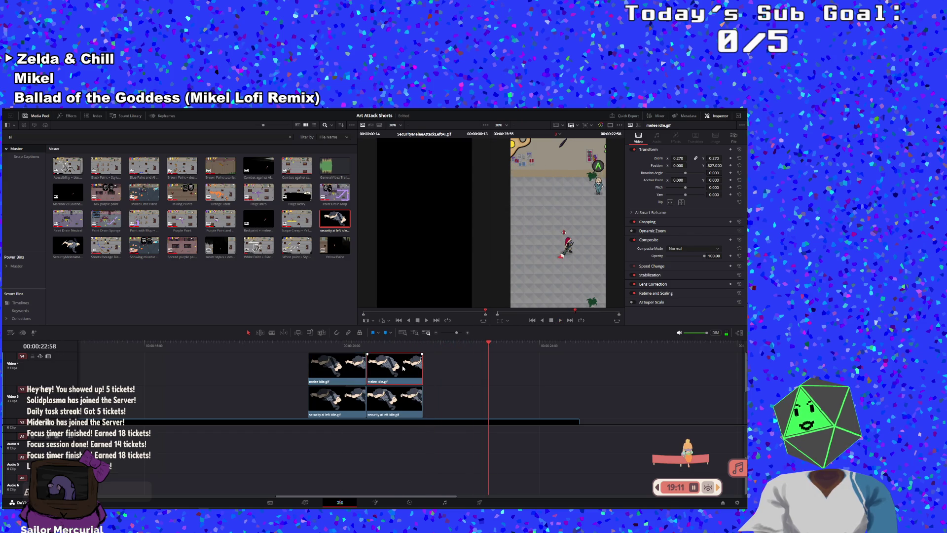
pyautogui.click(415, 402)
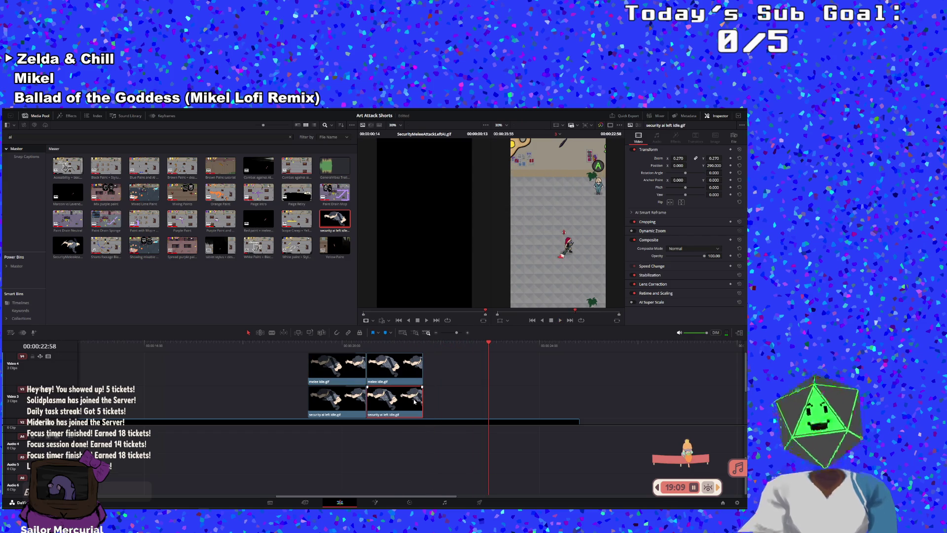
pyautogui.keyDown('ctrl'); pyautogui.click(403, 367); pyautogui.keyUp('ctrl')
pyautogui.rightClick(404, 366)
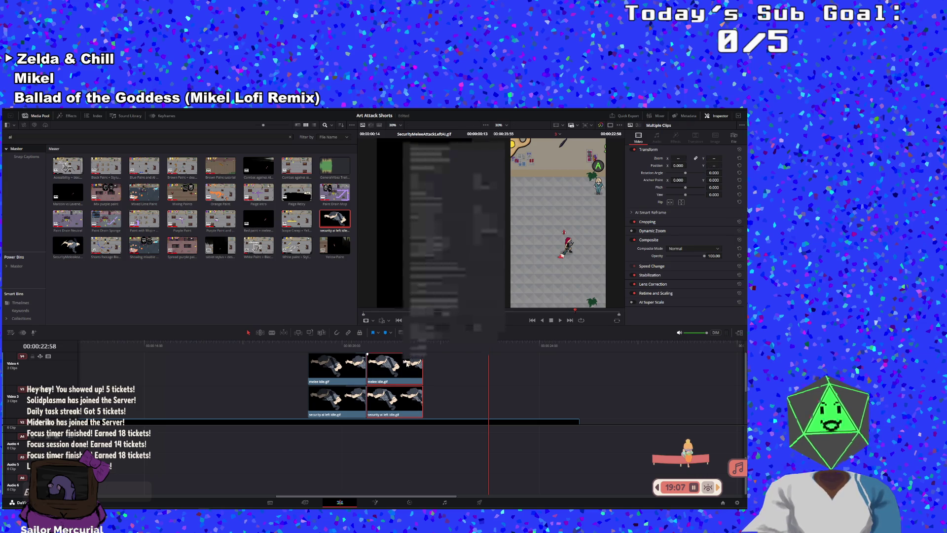
pyautogui.click(414, 312)
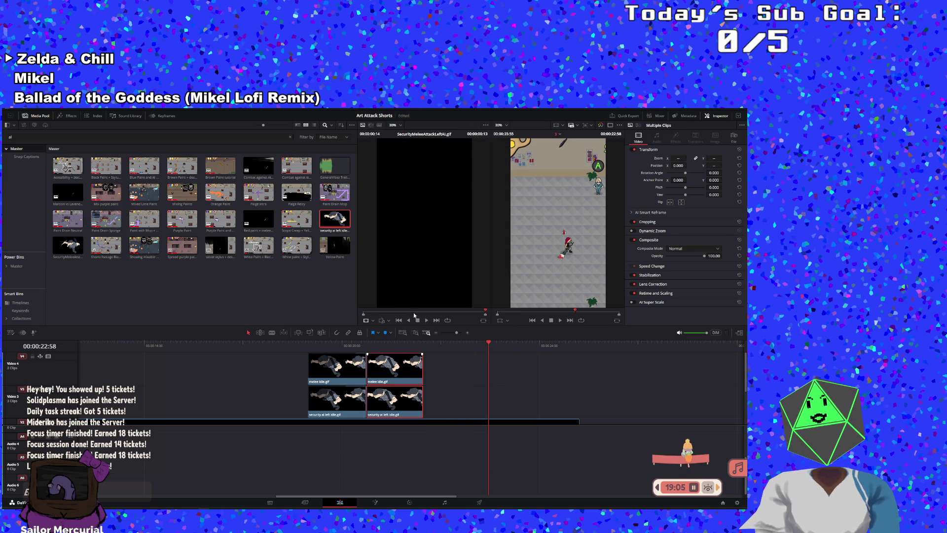
pyautogui.click(424, 346)
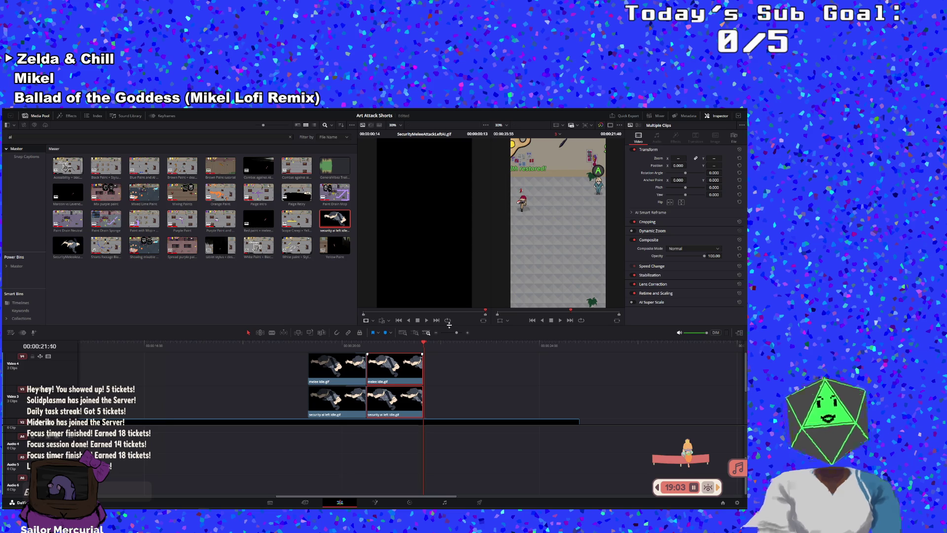
pyautogui.hotkey('ctrl', 'v')
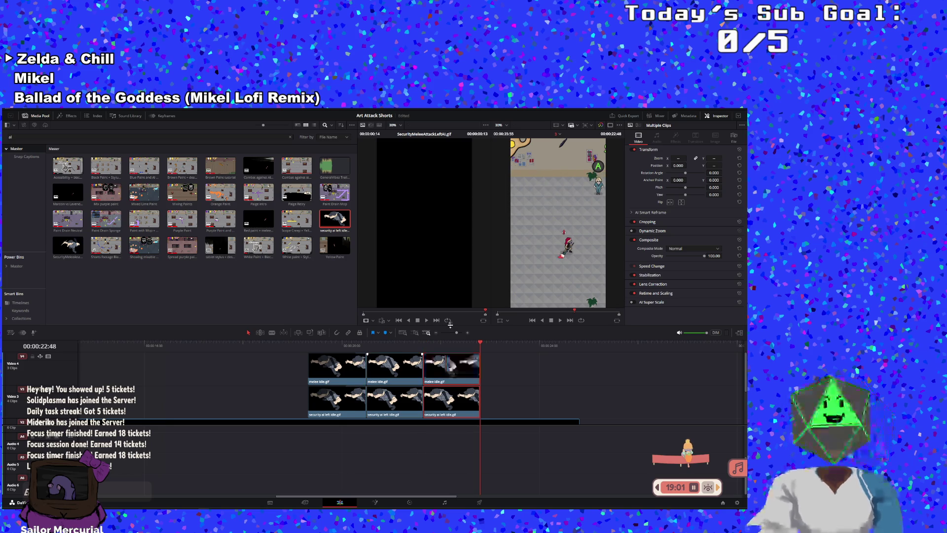
pyautogui.hotkey('ctrl', 'v')
pyautogui.hotkey('ctrl', 'v')
pyautogui.hotkey('ctrl', 'v')
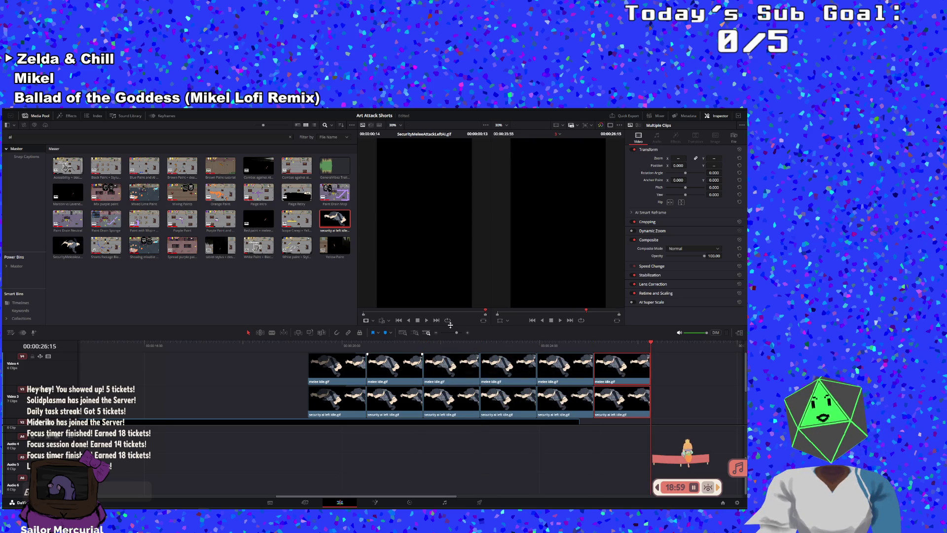
pyautogui.scroll(-3, 579, 404)
pyautogui.scroll(3, 579, 403)
pyautogui.scroll(-3, 579, 404)
pyautogui.scroll(3, 591, 471)
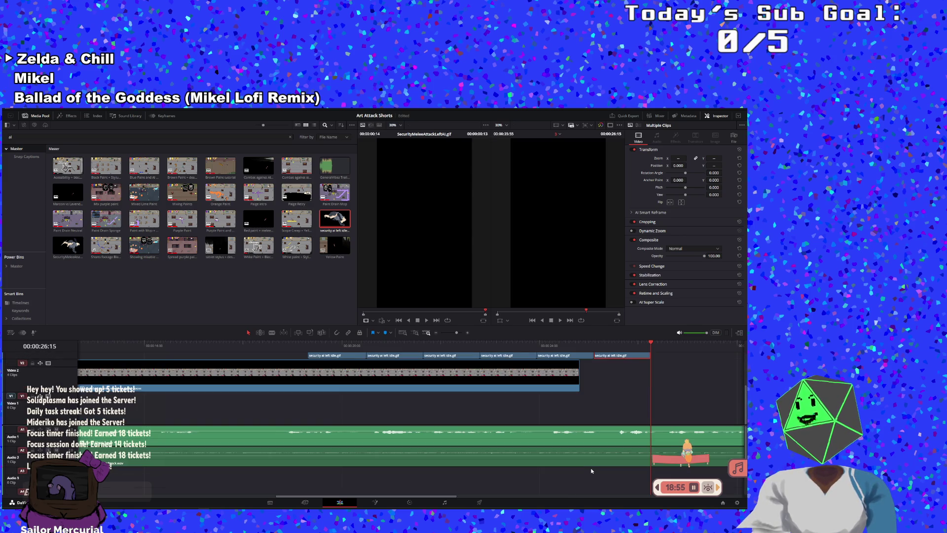
pyautogui.scroll(3, 572, 414)
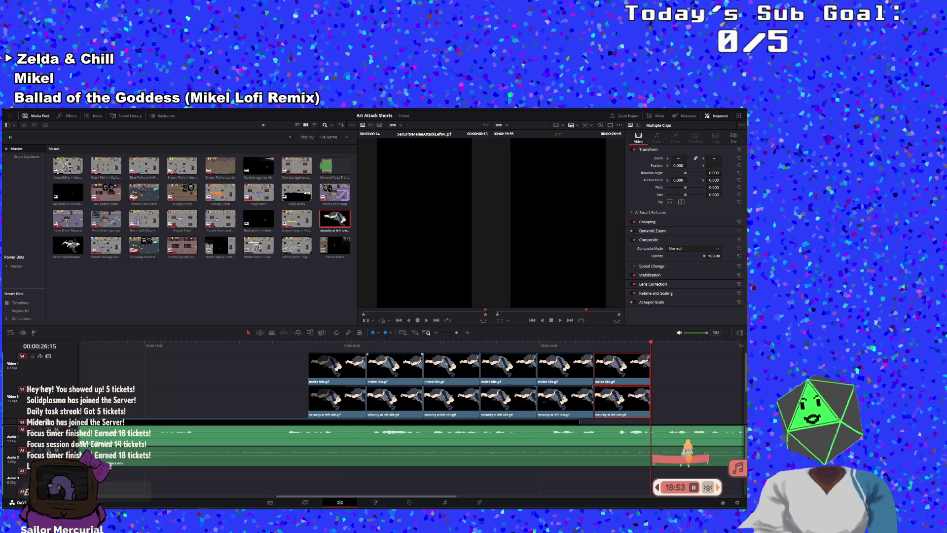
pyautogui.click(306, 343)
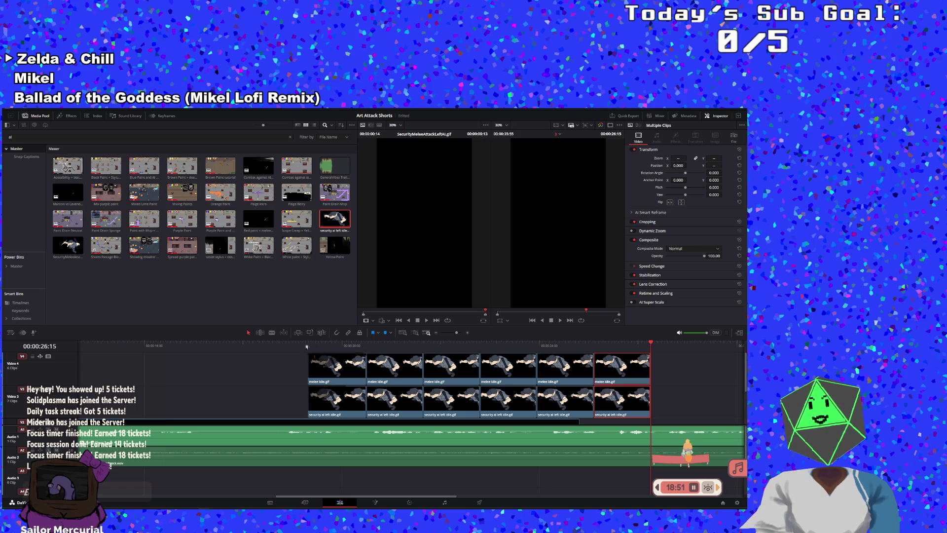
pyautogui.click(560, 321)
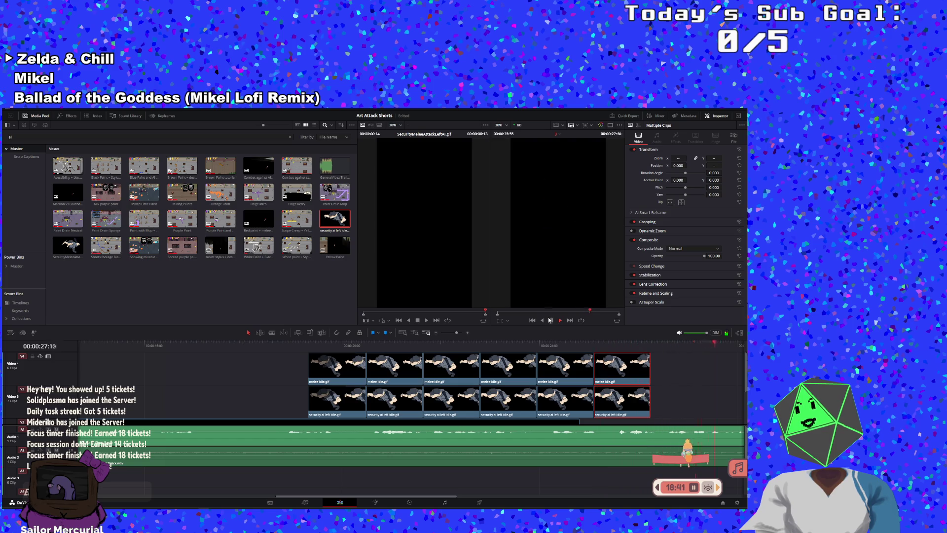
pyautogui.click(547, 323)
pyautogui.moveTo(181, 345)
pyautogui.mouseDown()
pyautogui.moveTo(75, 347)
pyautogui.moveTo(507, 346)
pyautogui.mouseUp()
pyautogui.click(560, 320)
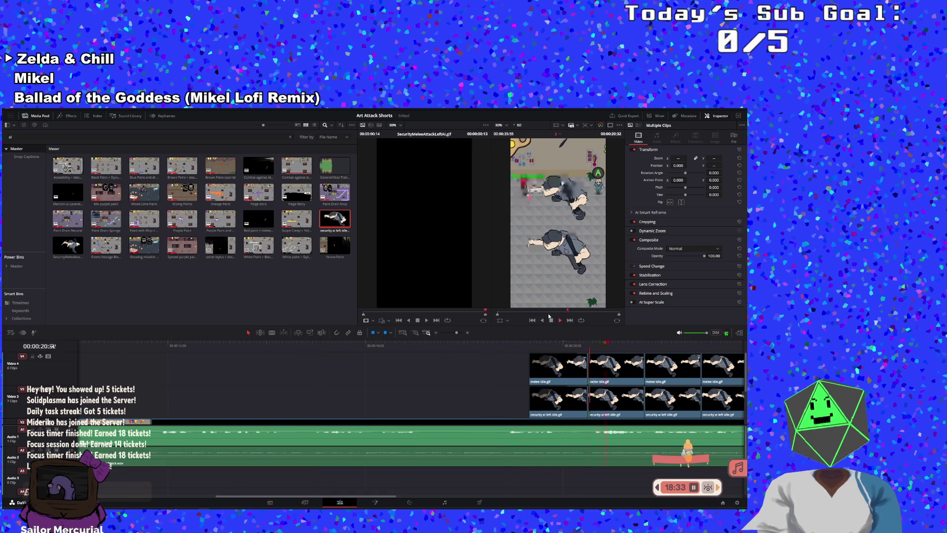
pyautogui.click(549, 315)
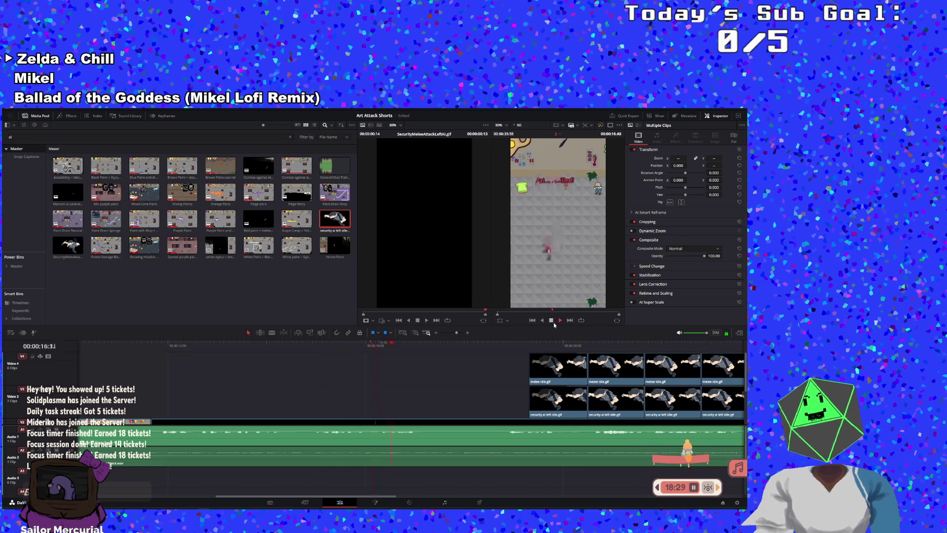
pyautogui.click(551, 320)
pyautogui.click(577, 346)
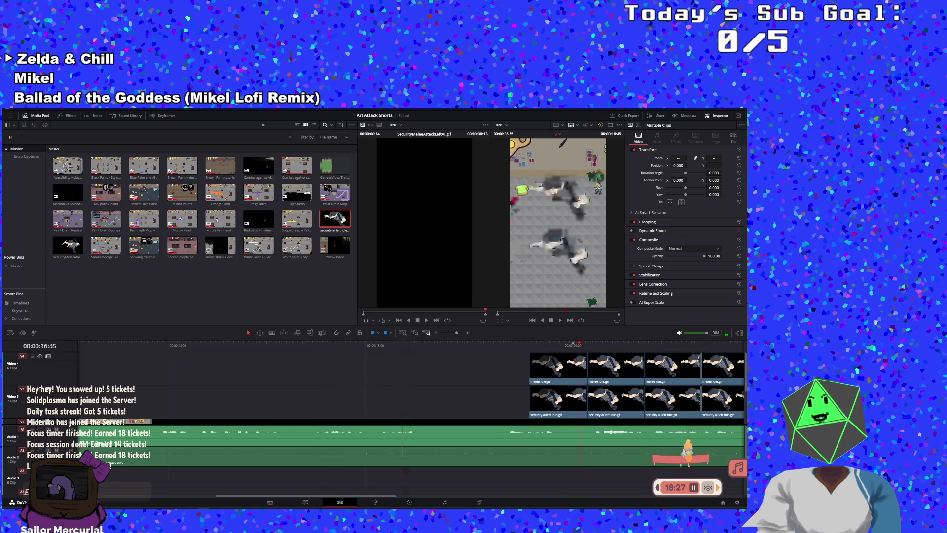
pyautogui.click(559, 321)
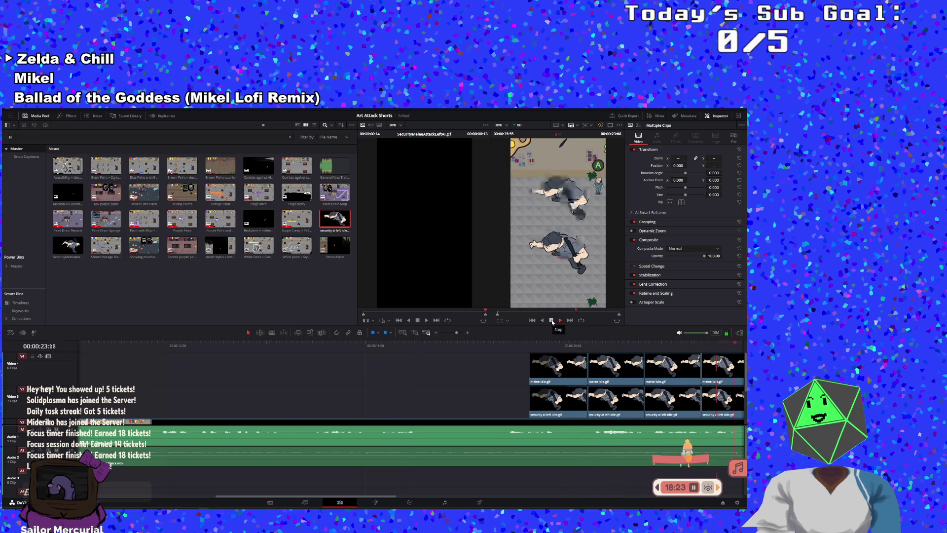
pyautogui.click(552, 320)
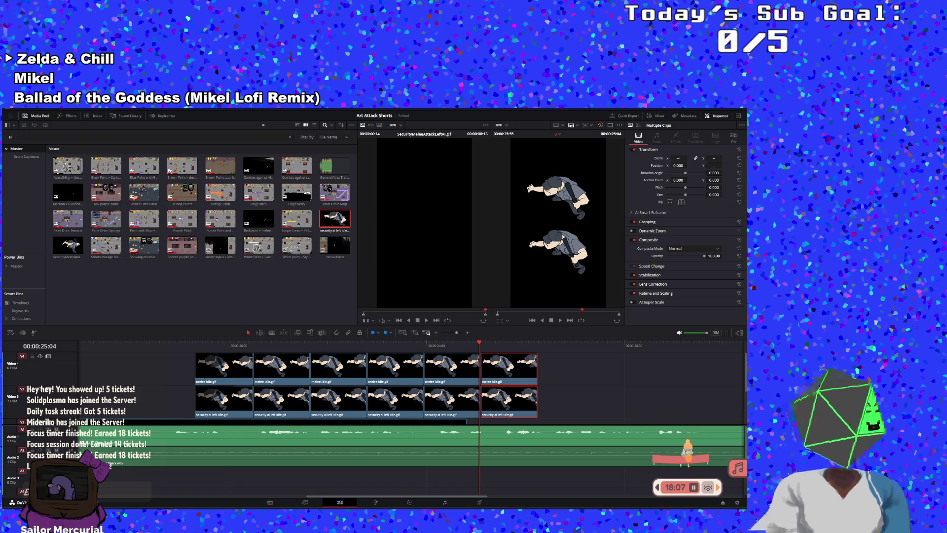
pyautogui.hotkey('alt', 'Tab')
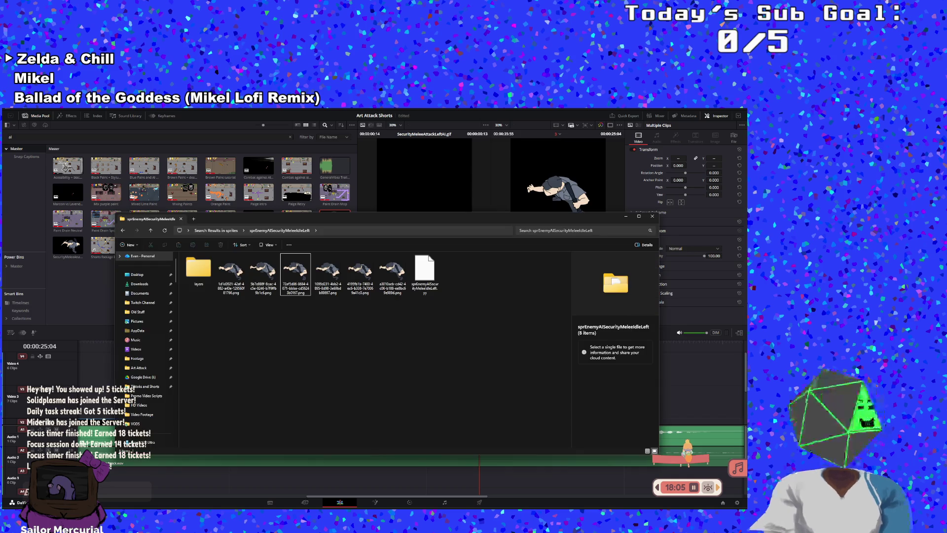
# - Preview the second AI guard idle frame, then back out to the sprEnemyAI search results
pyautogui.hotkey('alt', 'Tab')
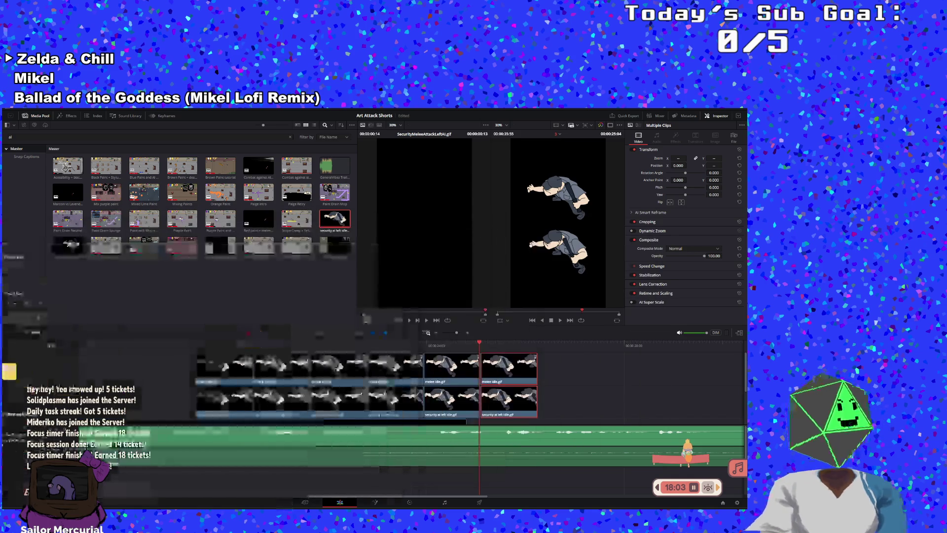
pyautogui.hotkey('alt', 'Tab')
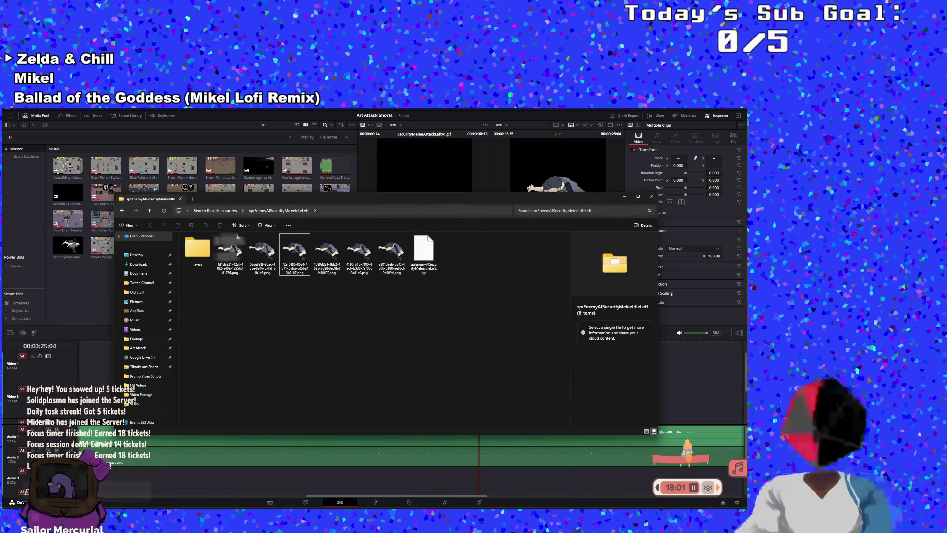
pyautogui.click(262, 261)
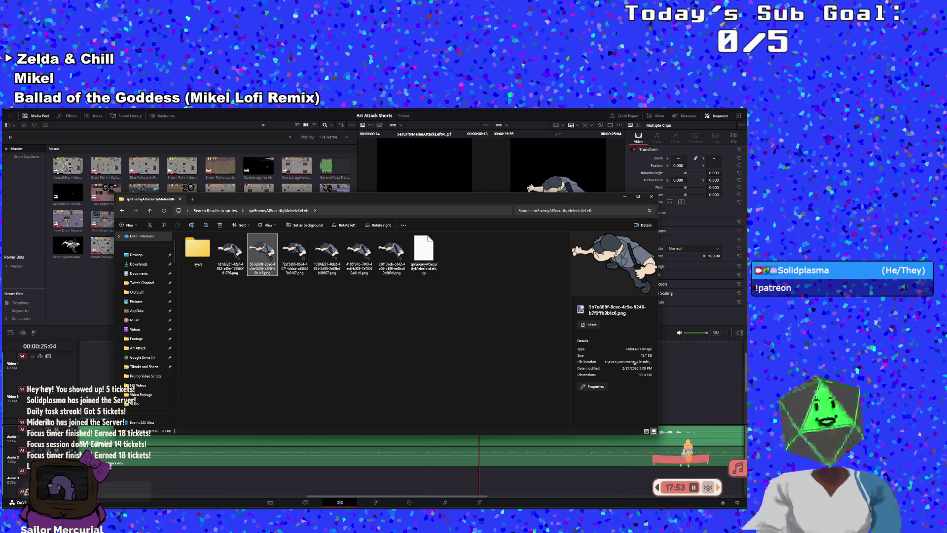
pyautogui.click(481, 348)
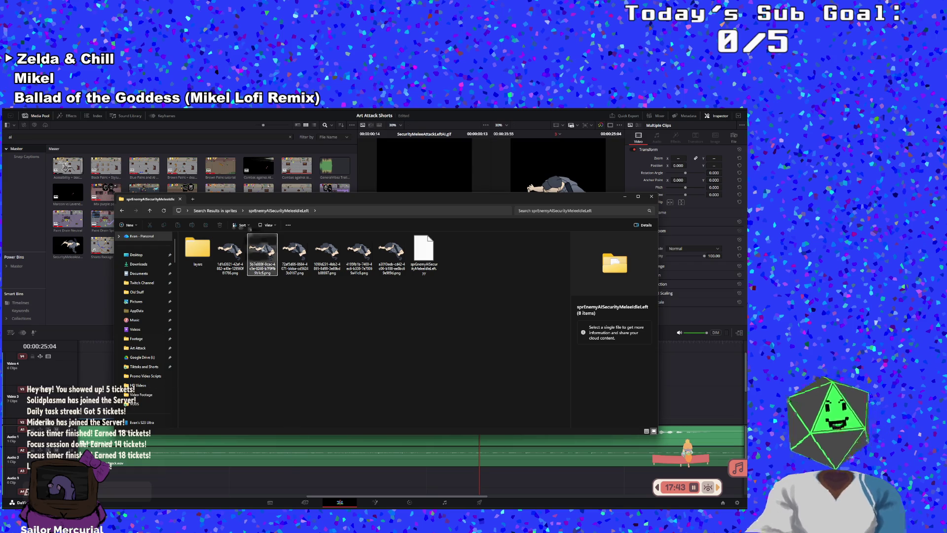
pyautogui.click(123, 214)
pyautogui.click(122, 215)
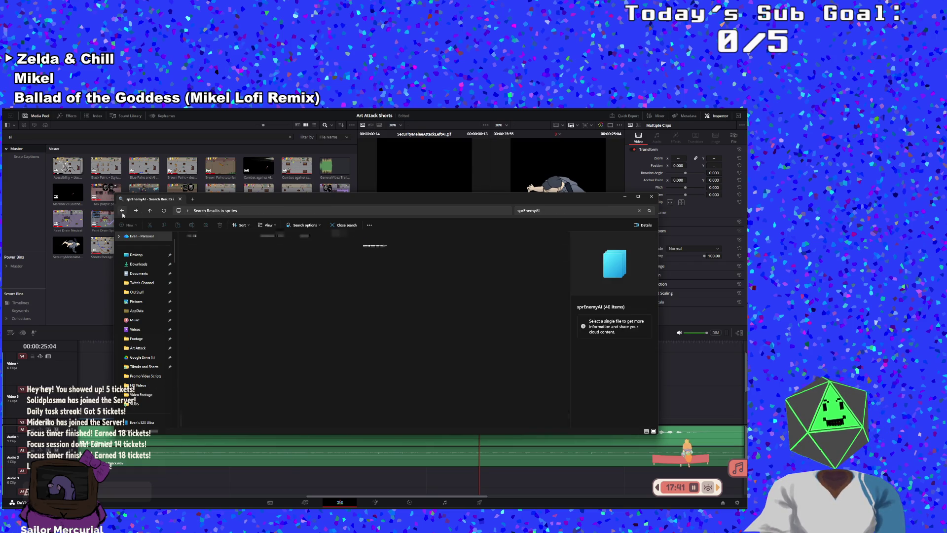
# - Search the sprites folder for 'sprEnemySec' and open sprEnemySecurityMeleeIdleLeft
pyautogui.click(123, 215)
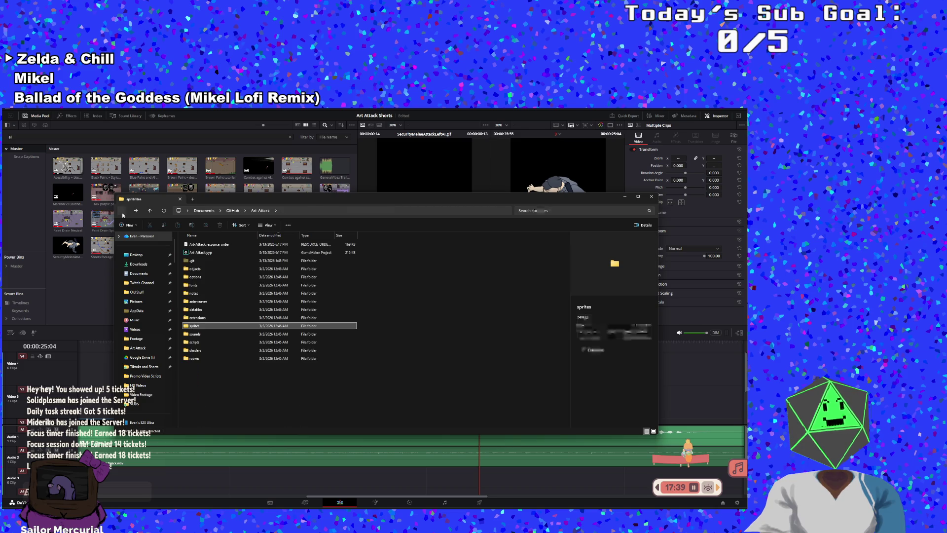
pyautogui.click(135, 211)
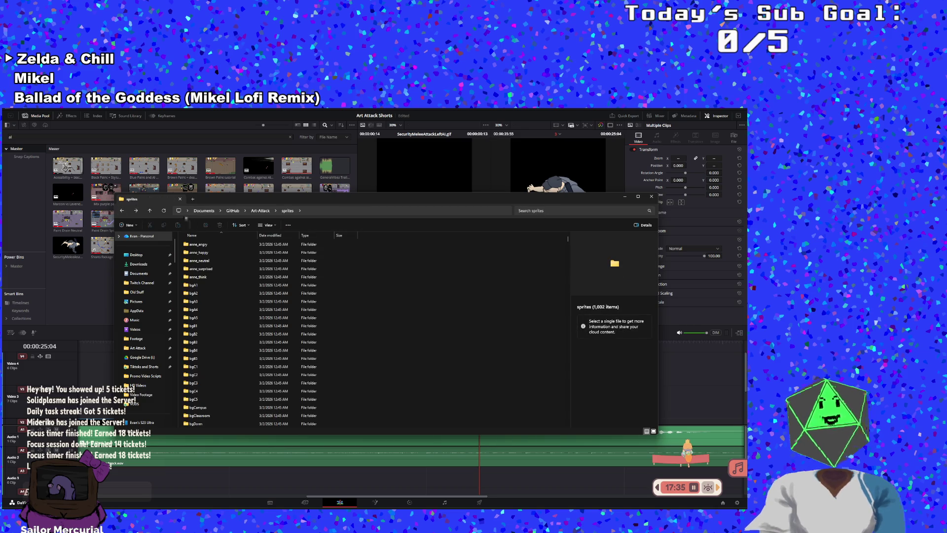
pyautogui.click(540, 211)
pyautogui.write('sprEnemyAI')
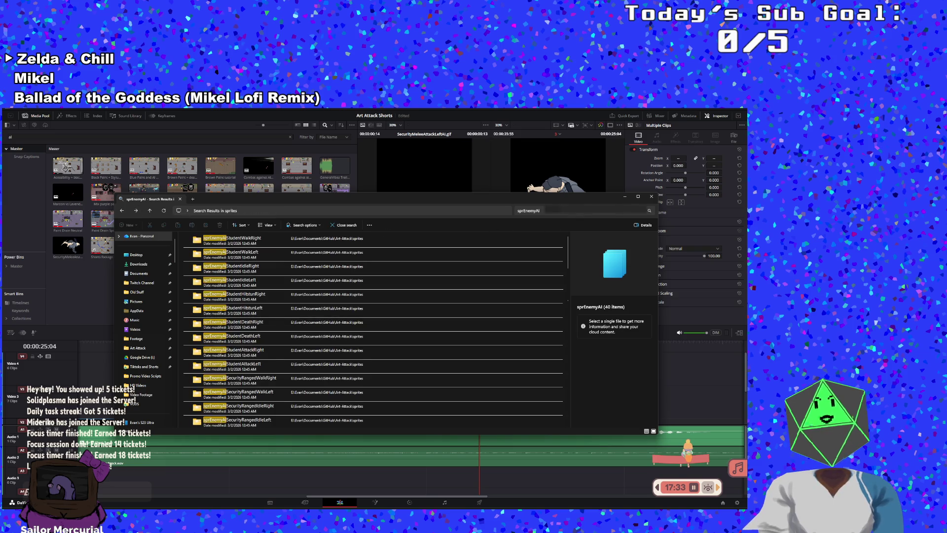
pyautogui.press('BackSpace')
pyautogui.press('BackSpace')
pyautogui.write('y')
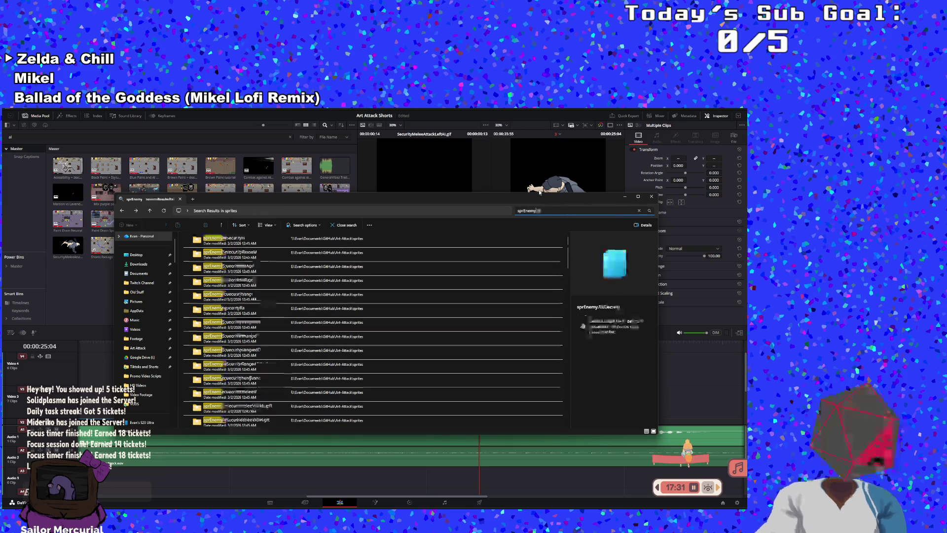
pyautogui.write('Sec')
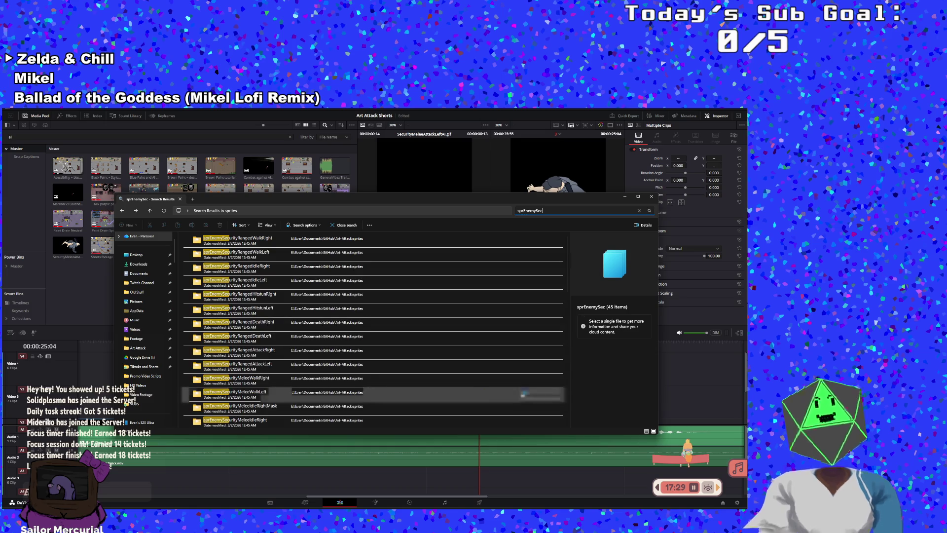
pyautogui.scroll(-4, 296, 324)
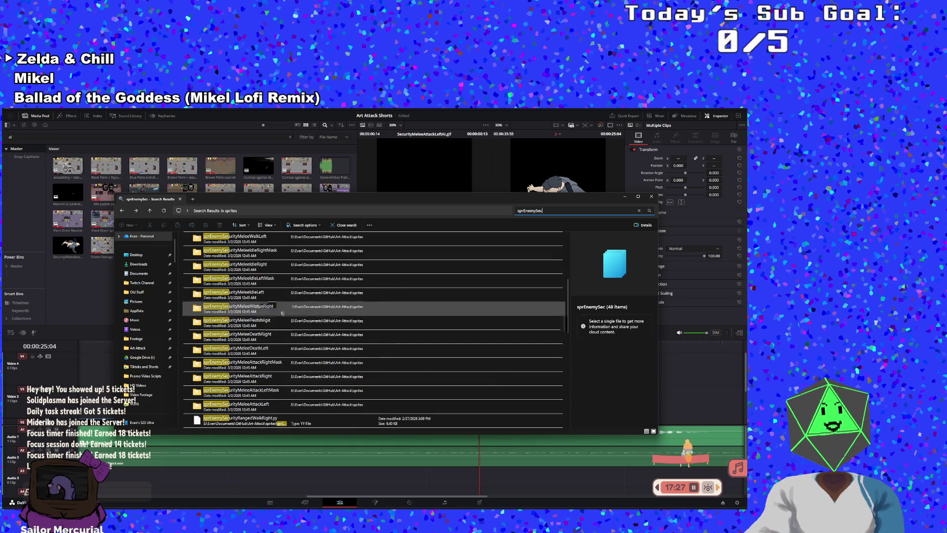
pyautogui.doubleClick(259, 295)
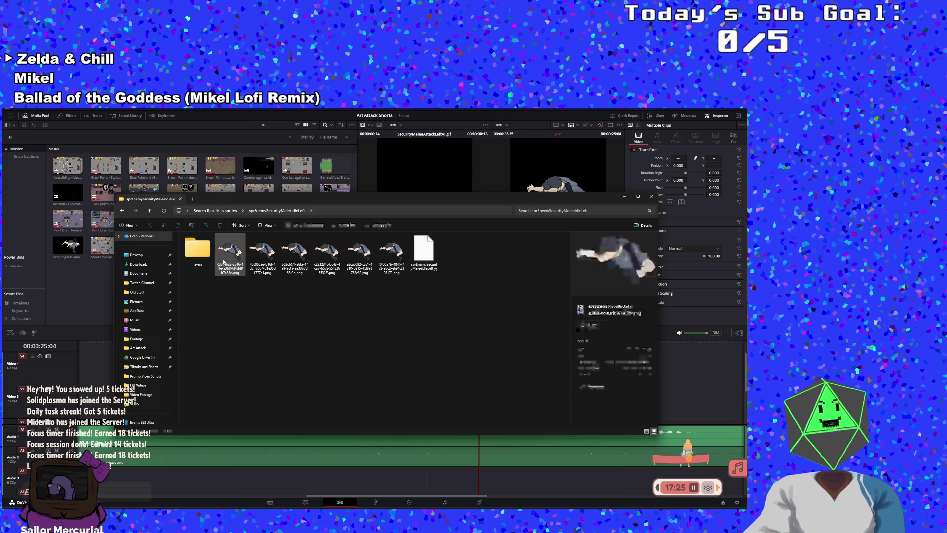
# - Preview the six sprEnemySecurityMeleeIdleLeft PNG frames one by one, then return to Resolve
pyautogui.keyDown('shift'); pyautogui.click(391, 253); pyautogui.keyUp('shift')
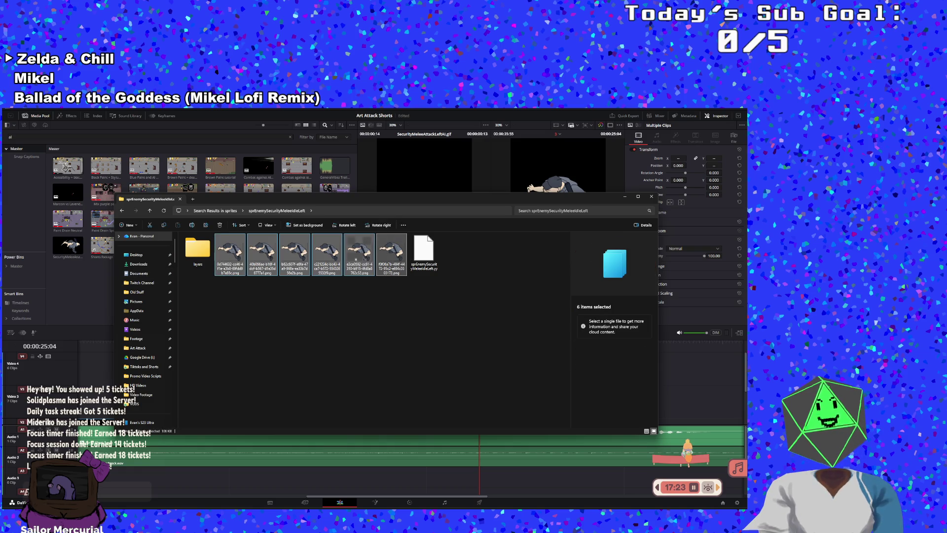
pyautogui.click(258, 362)
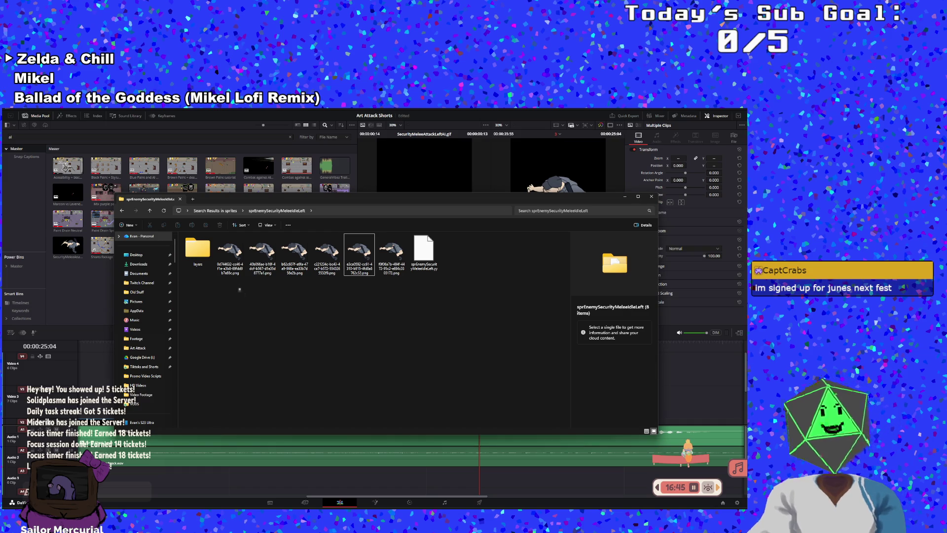
pyautogui.click(228, 257)
pyautogui.click(265, 262)
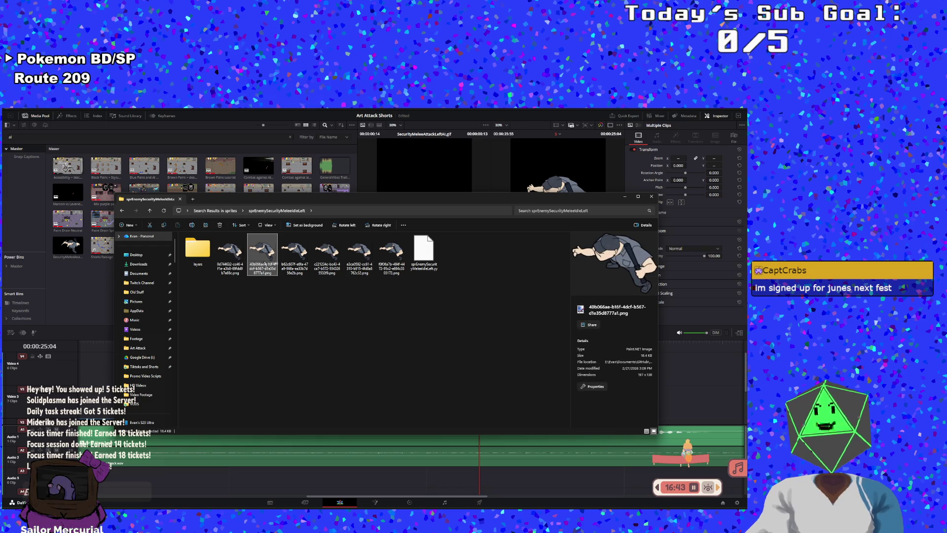
pyautogui.click(295, 256)
pyautogui.click(327, 257)
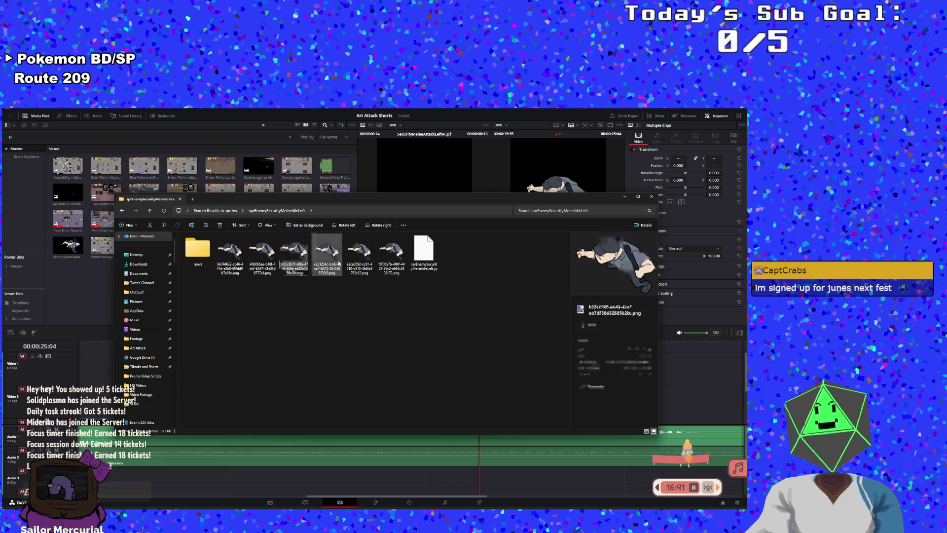
pyautogui.click(349, 264)
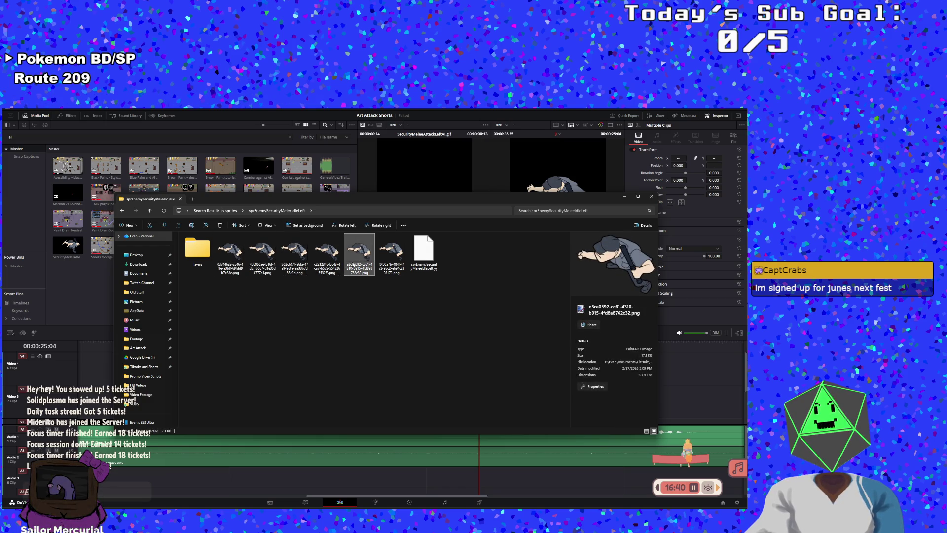
pyautogui.click(384, 265)
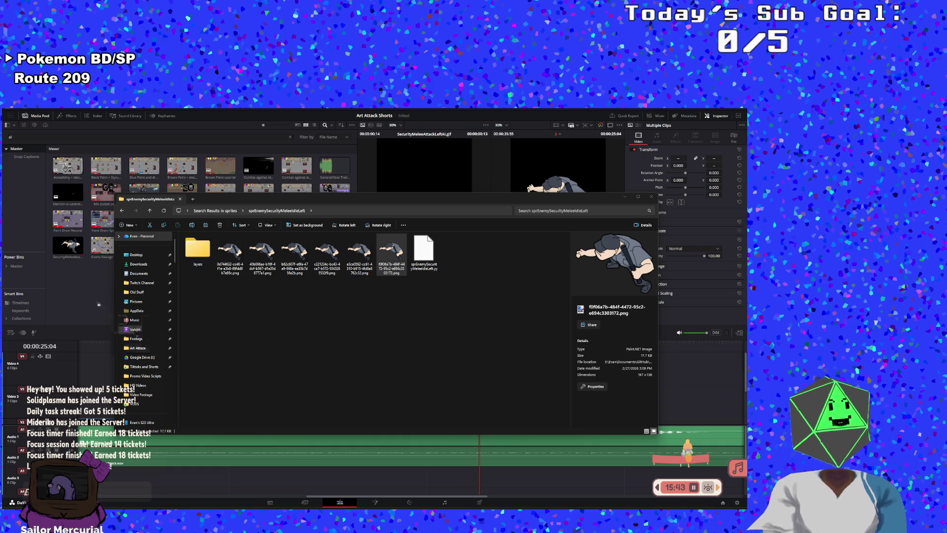
pyautogui.hotkey('alt', 'Tab')
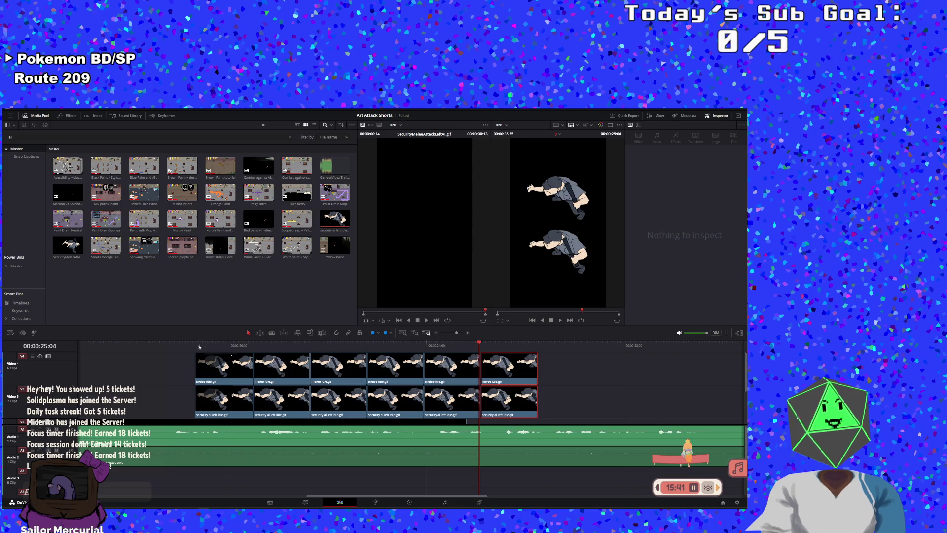
pyautogui.click(563, 313)
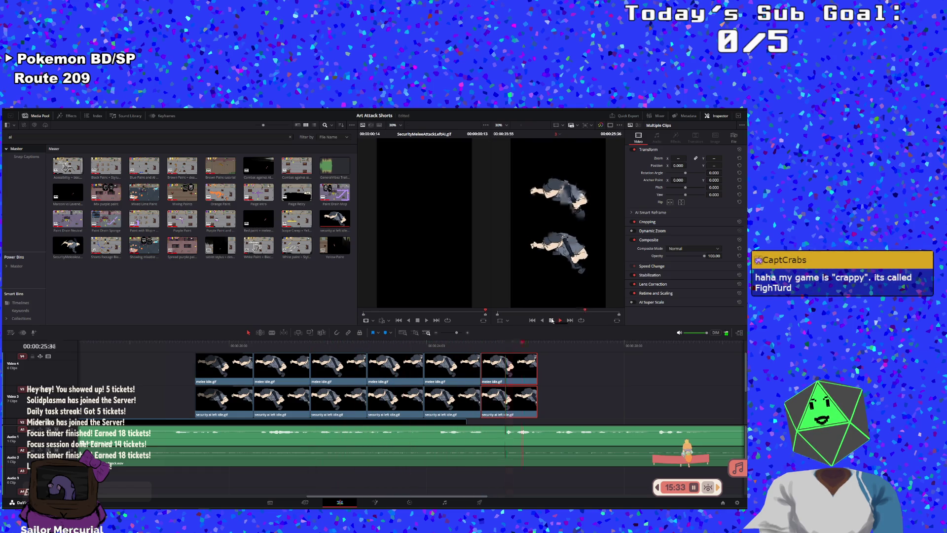
pyautogui.click(552, 320)
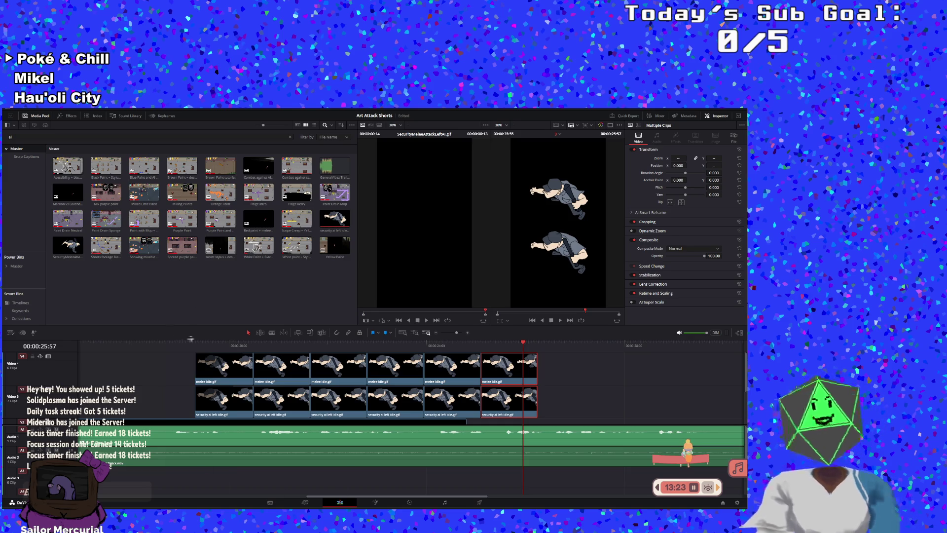
pyautogui.click(194, 341)
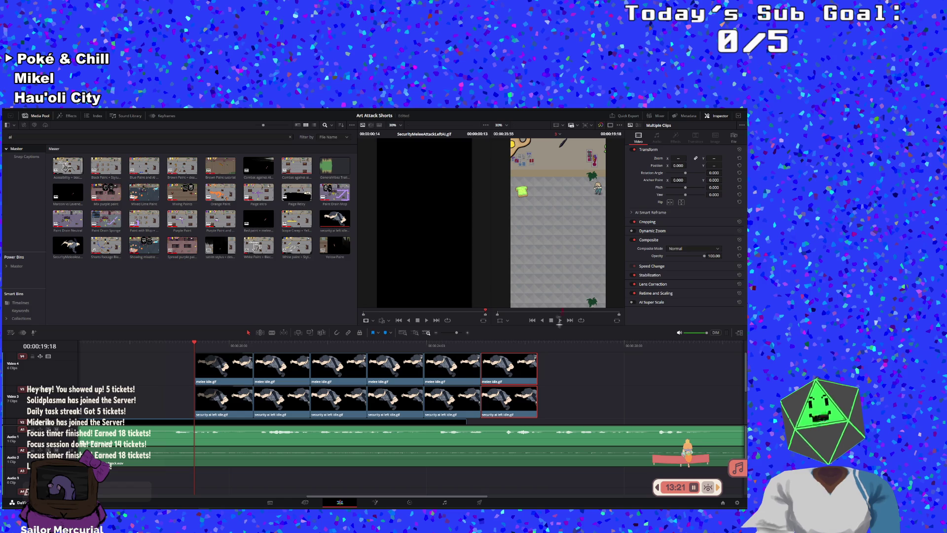
pyautogui.click(560, 320)
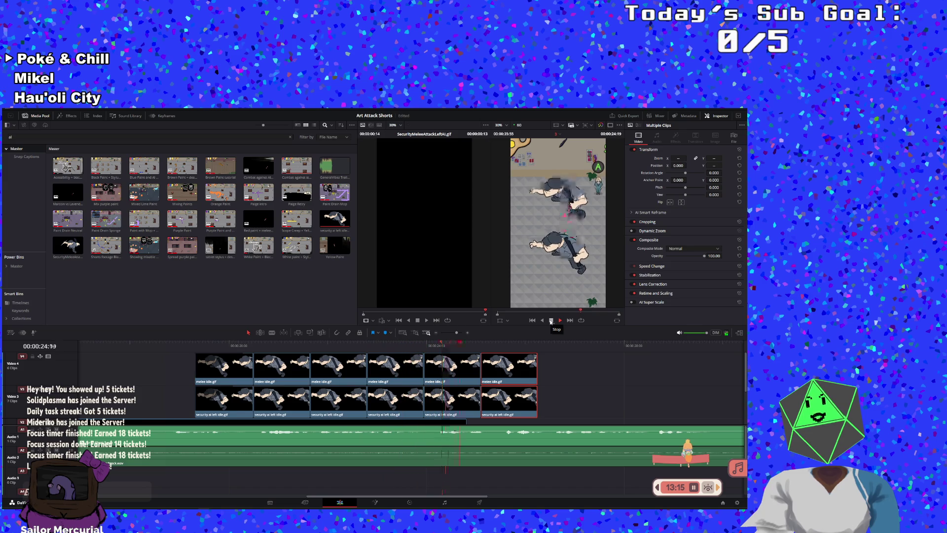
pyautogui.click(550, 322)
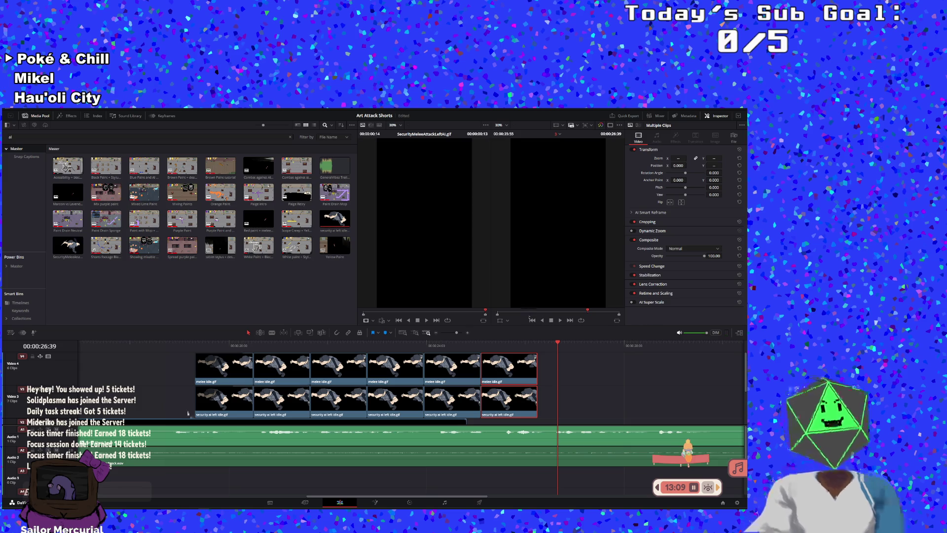
pyautogui.click(97, 344)
pyautogui.click(560, 321)
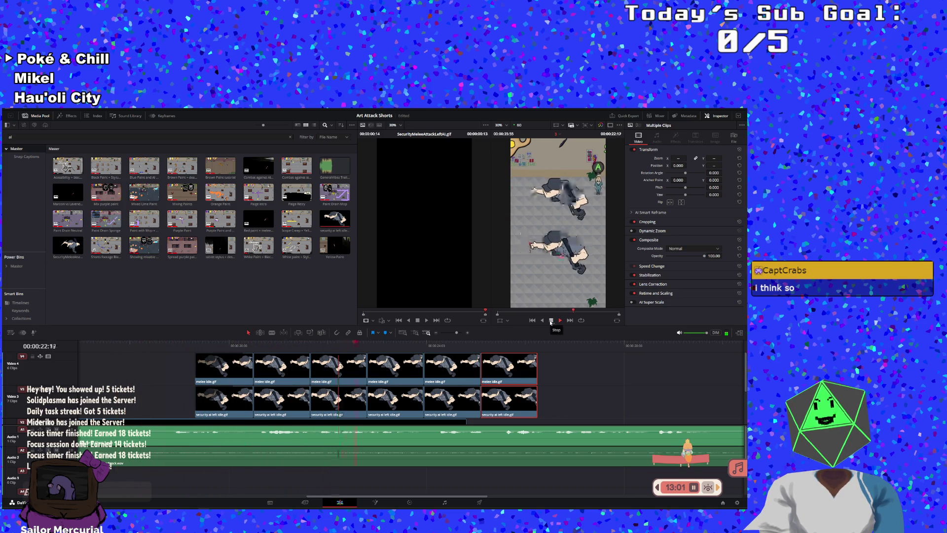
pyautogui.click(551, 323)
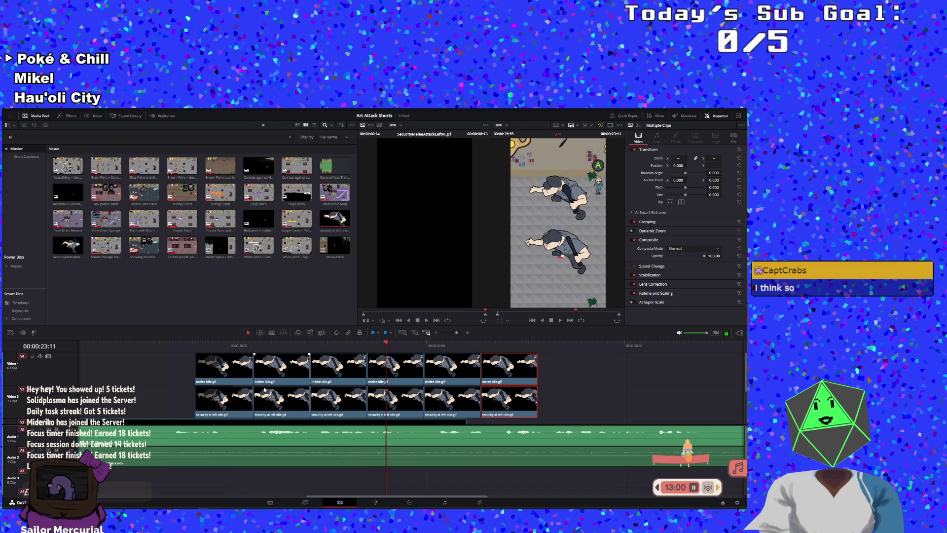
pyautogui.click(143, 364)
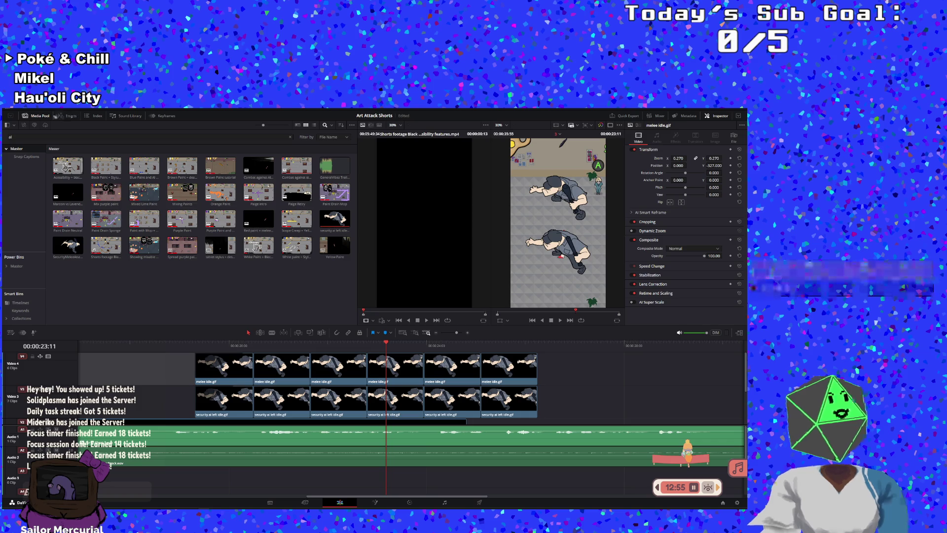
pyautogui.click(66, 116)
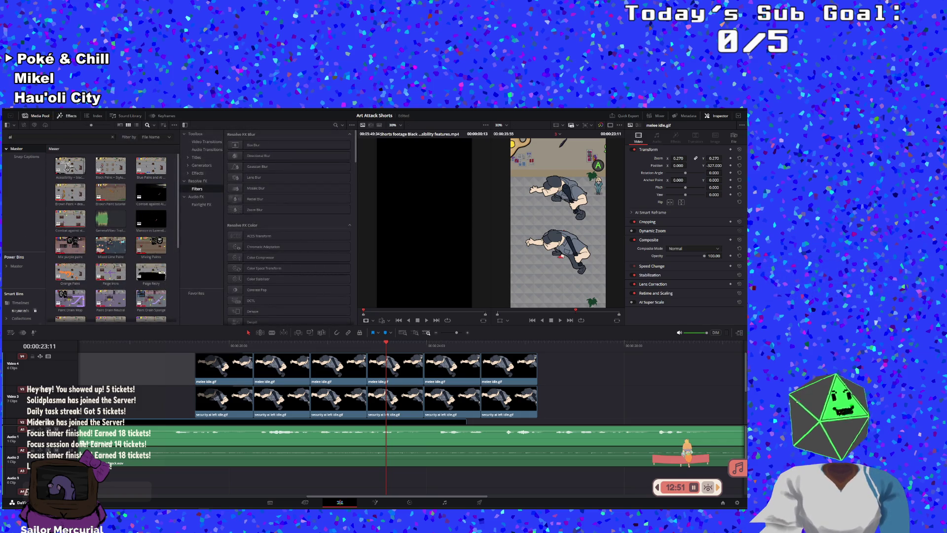
# - Search the Master bin media pool for 'text' items
pyautogui.click(22, 266)
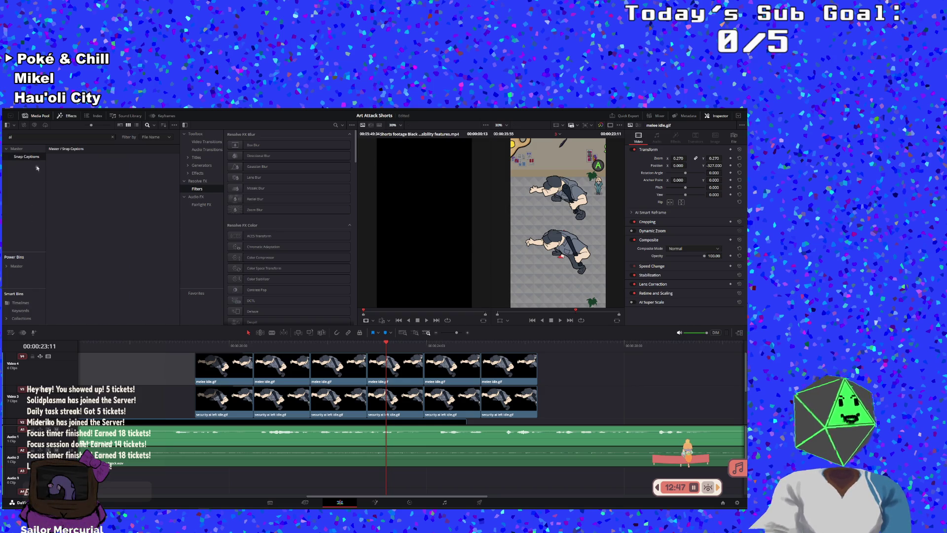
pyautogui.click(17, 148)
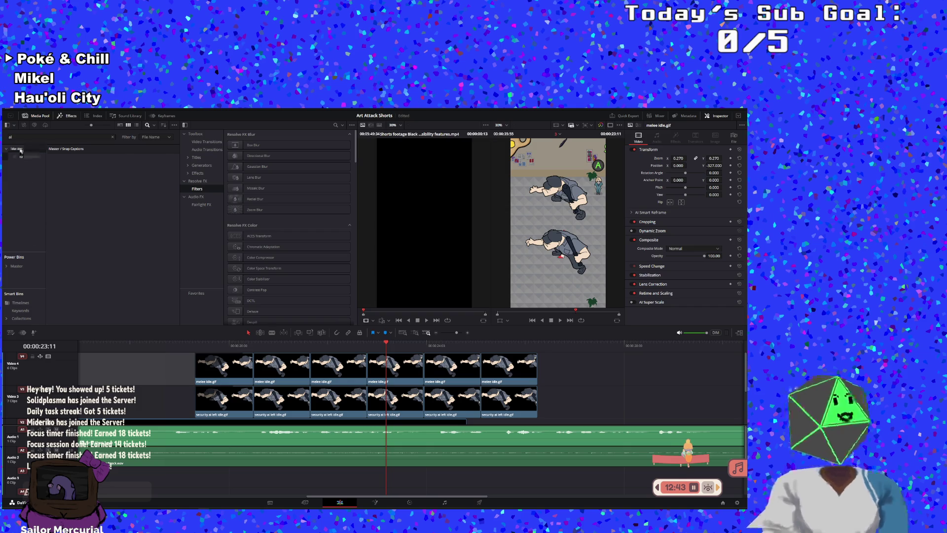
pyautogui.click(110, 138)
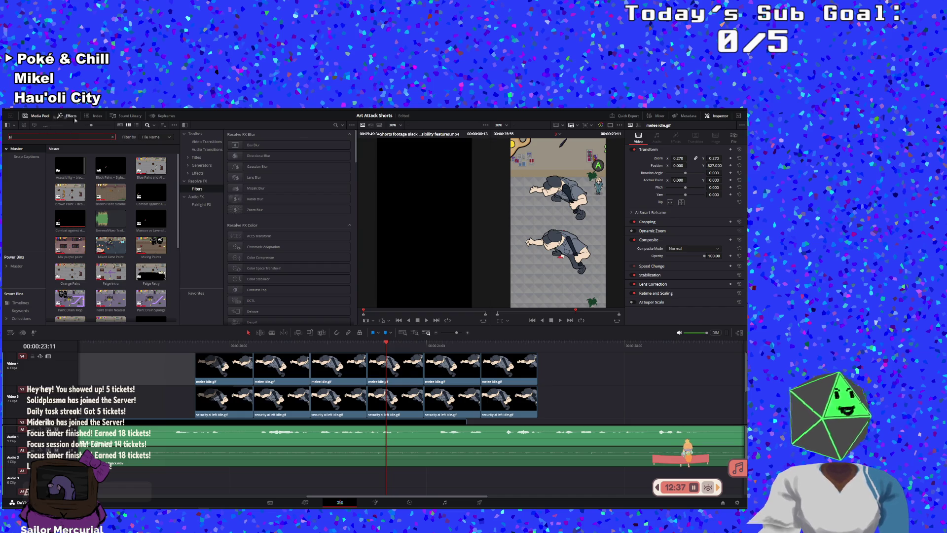
pyautogui.click(72, 116)
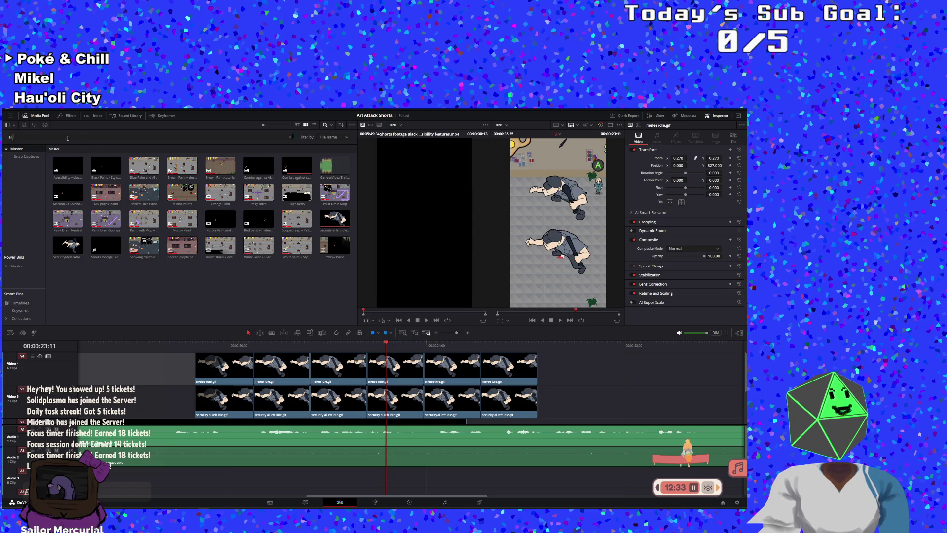
pyautogui.press('BackSpace')
pyautogui.press('BackSpace')
pyautogui.write('text')
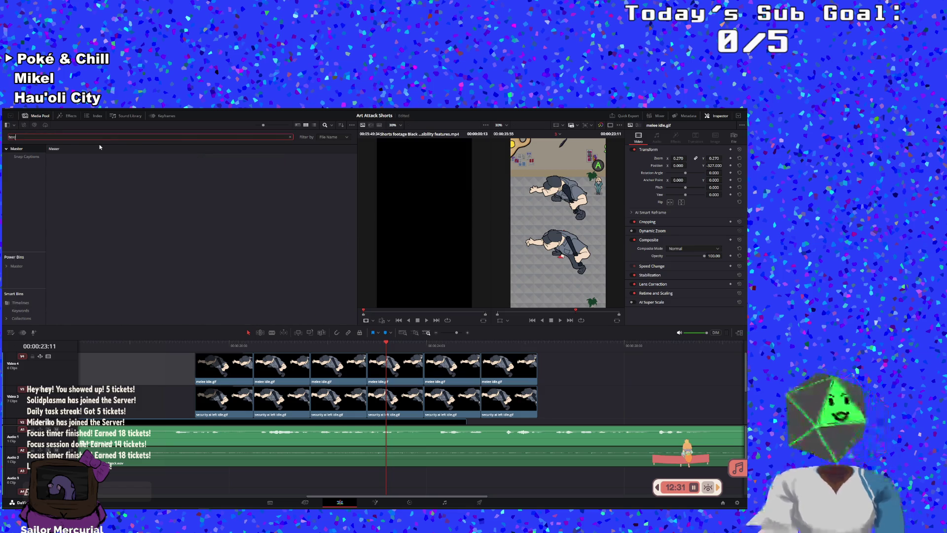
pyautogui.click(31, 241)
# - Add two Text+ titles on new tracks above the guard clips and select the lower one
pyautogui.click(69, 116)
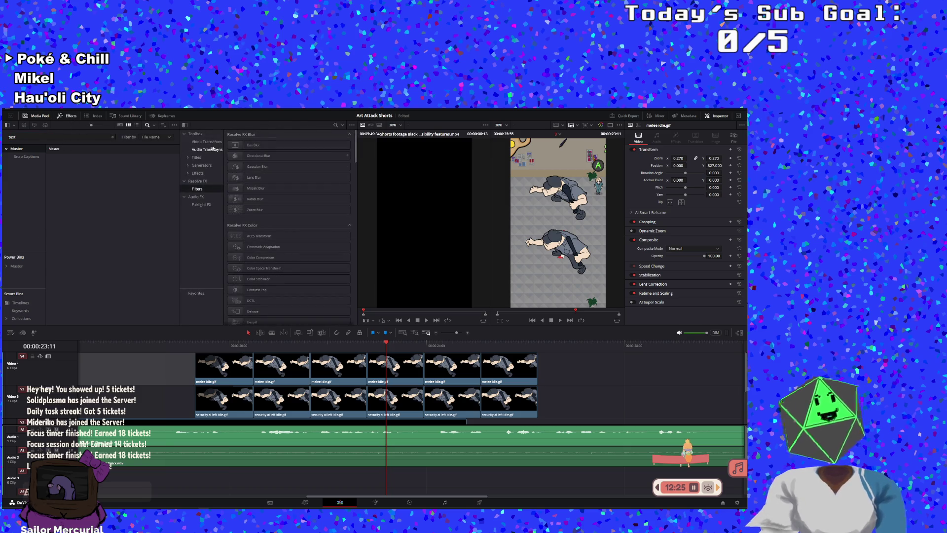
pyautogui.click(208, 157)
pyautogui.moveTo(249, 210)
pyautogui.mouseDown()
pyautogui.moveTo(257, 363)
pyautogui.moveTo(218, 329)
pyautogui.moveTo(262, 360)
pyautogui.moveTo(159, 360)
pyautogui.moveTo(220, 343)
pyautogui.moveTo(180, 359)
pyautogui.moveTo(197, 359)
pyautogui.mouseUp()
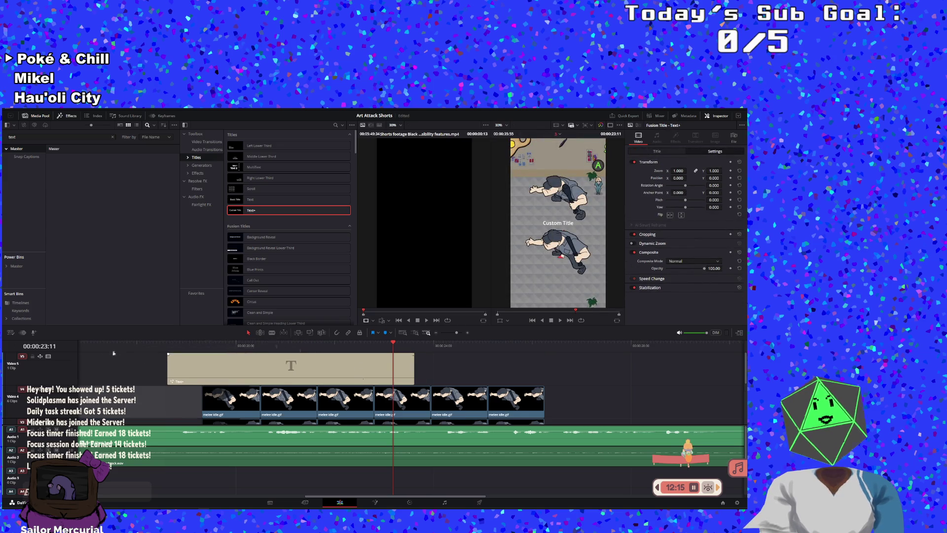
pyautogui.hotkey('alt', 'Down')
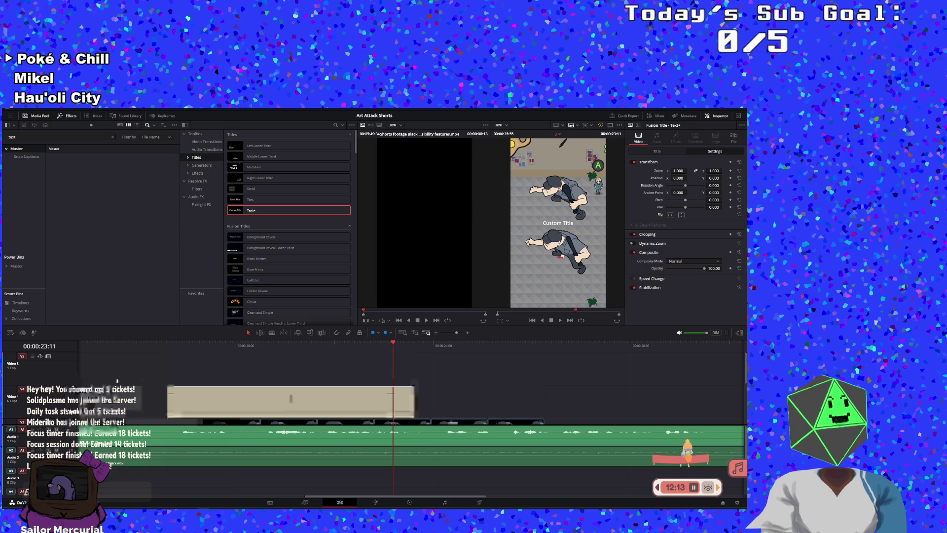
pyautogui.hotkey('ctrl', 'z')
pyautogui.moveTo(219, 396); pyautogui.dragTo(290, 366)
pyautogui.click(199, 402)
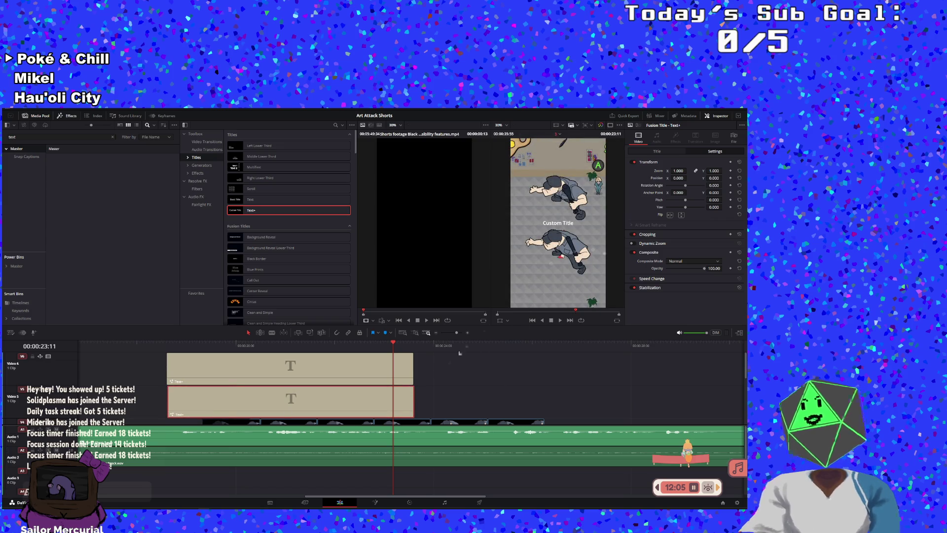
pyautogui.click(651, 152)
pyautogui.click(699, 231)
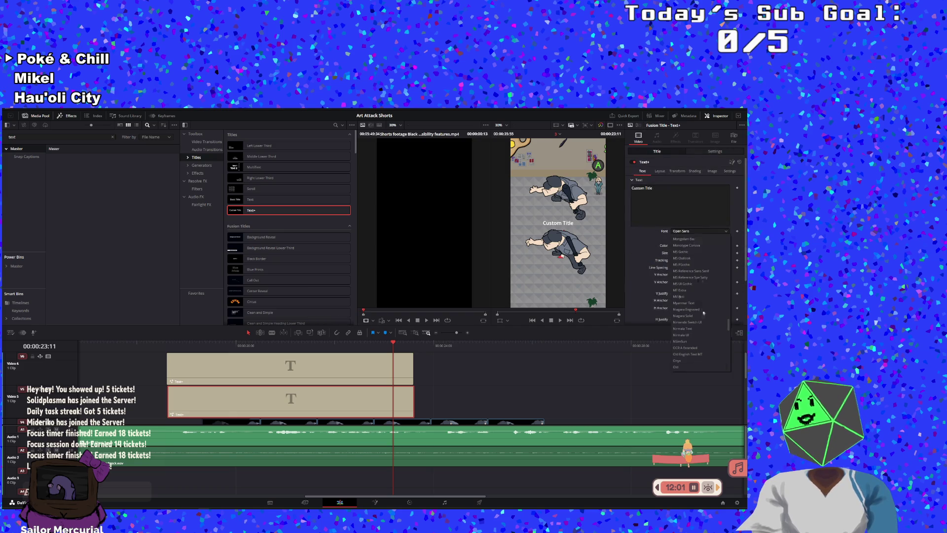
# - Scroll through the Inspector's font list and set the lower title's font to Cleanow
pyautogui.scroll(-6, 698, 316)
pyautogui.scroll(-10, 694, 324)
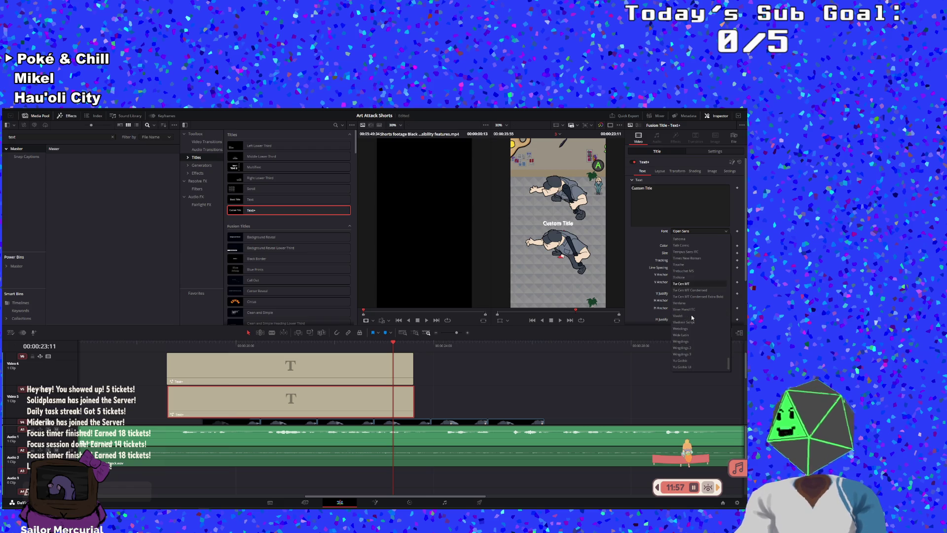
pyautogui.scroll(10, 692, 321)
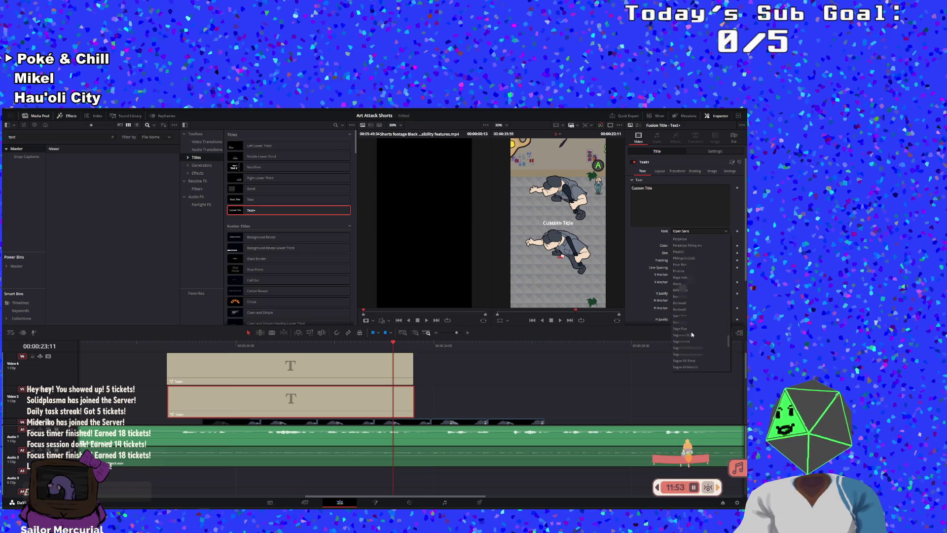
pyautogui.scroll(8, 691, 332)
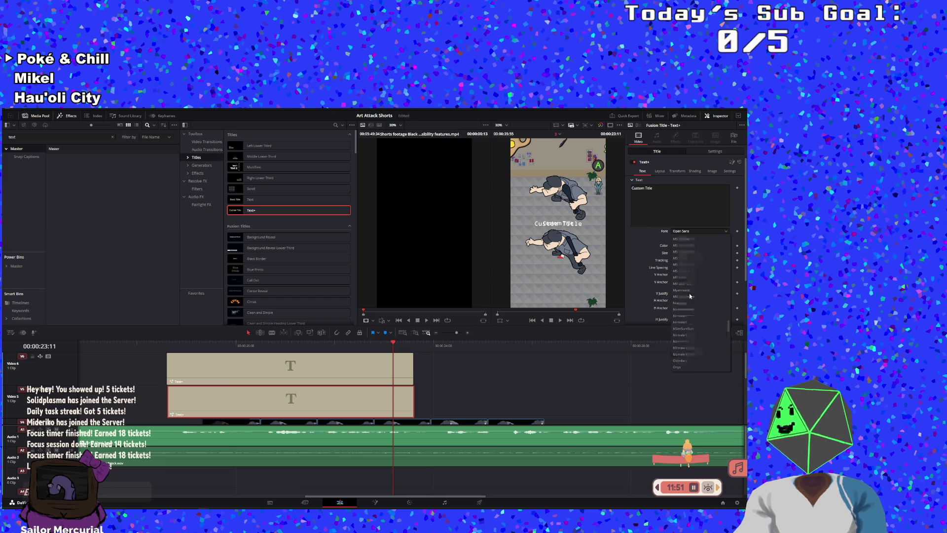
pyautogui.scroll(5, 690, 290)
pyautogui.scroll(9, 692, 290)
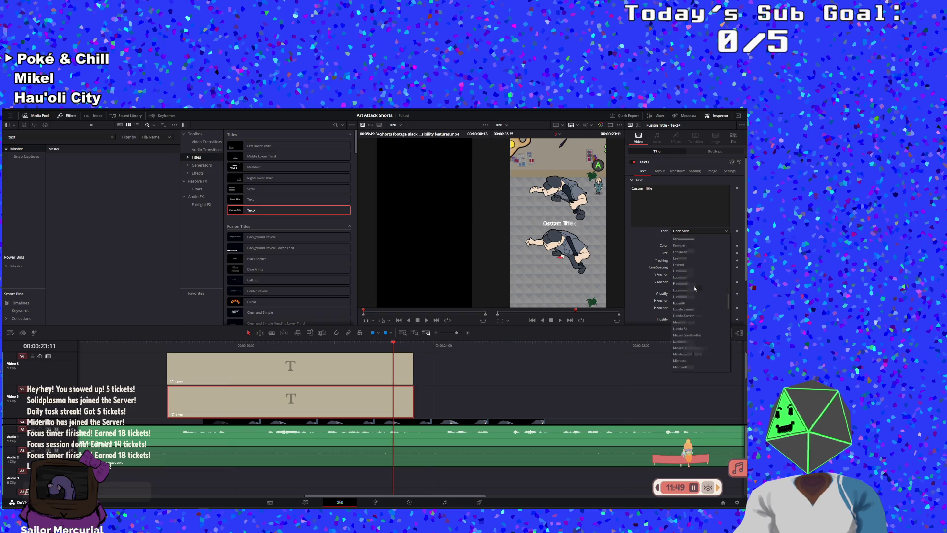
pyautogui.scroll(8, 696, 285)
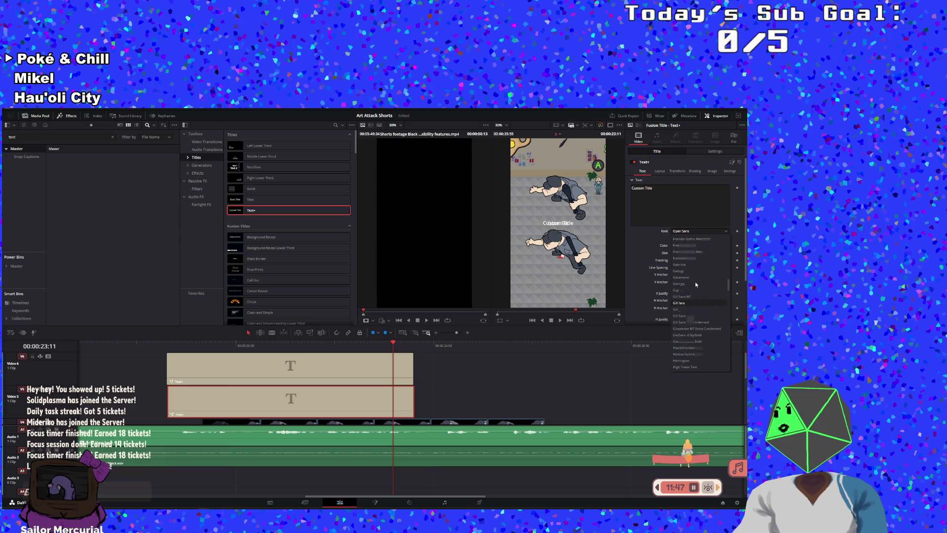
pyautogui.scroll(4, 694, 271)
pyautogui.scroll(2, 693, 274)
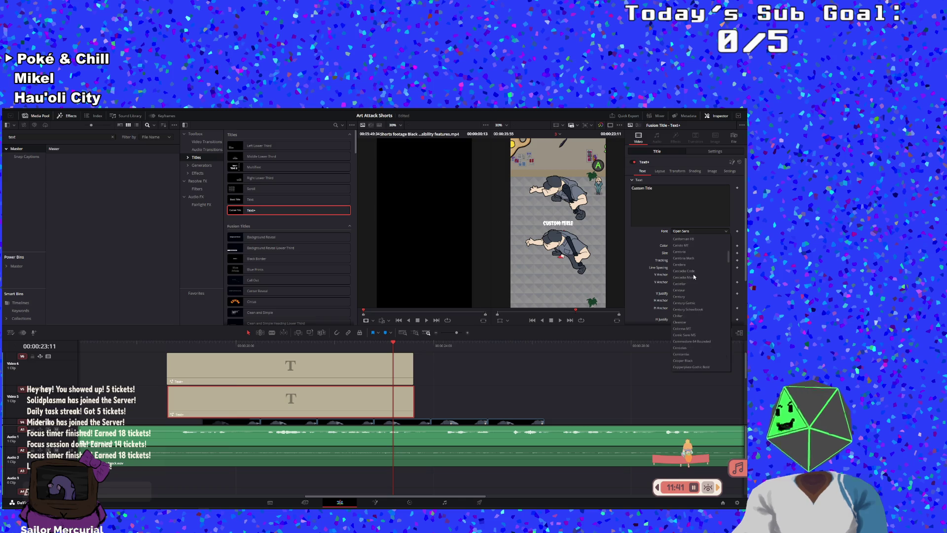
pyautogui.scroll(2, 695, 303)
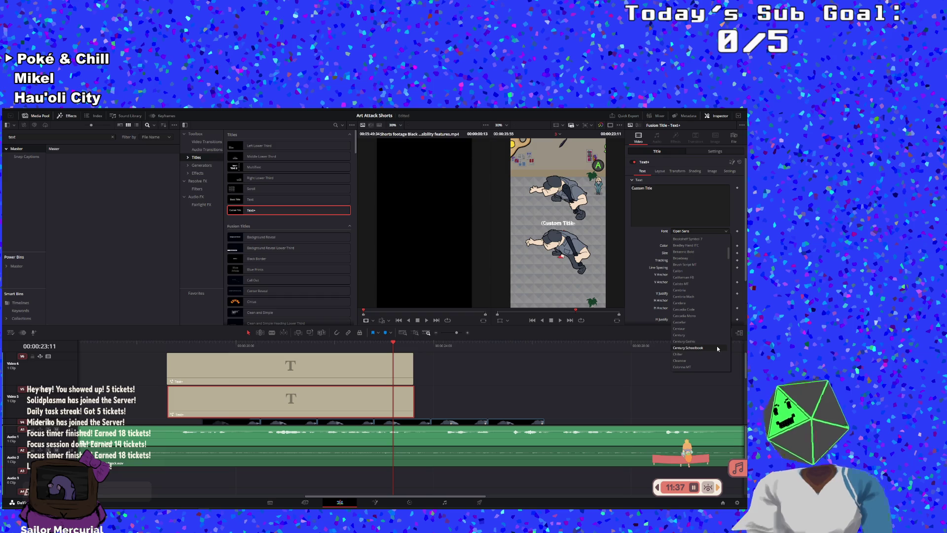
pyautogui.scroll(6, 717, 346)
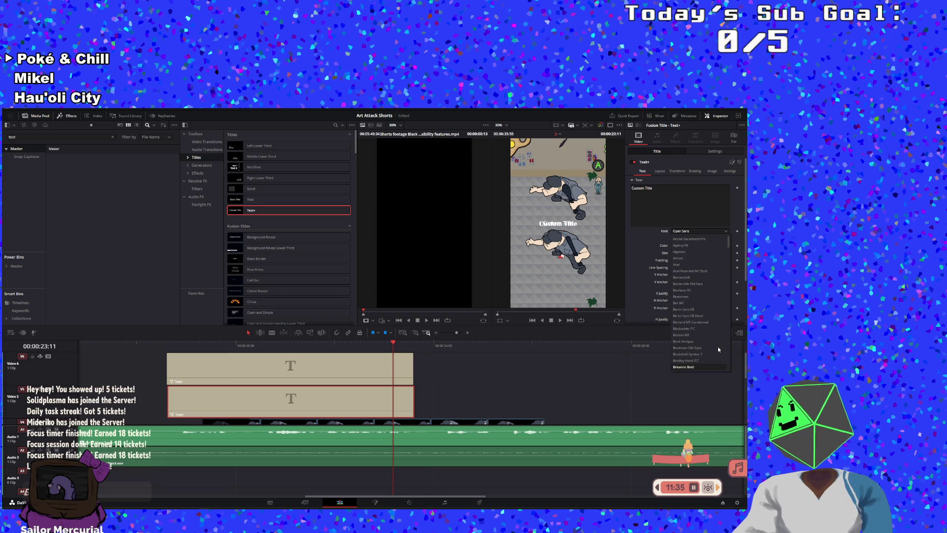
pyautogui.scroll(-8, 718, 346)
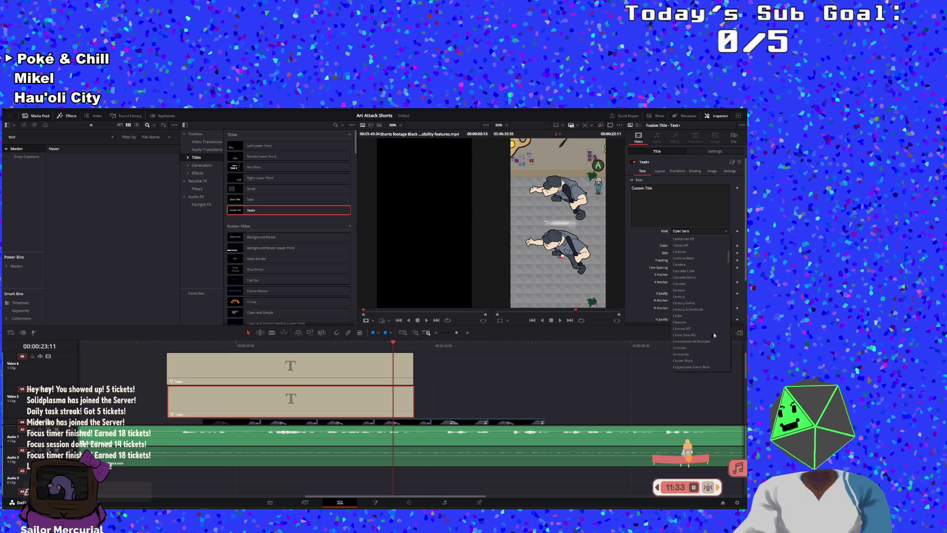
pyautogui.click(701, 322)
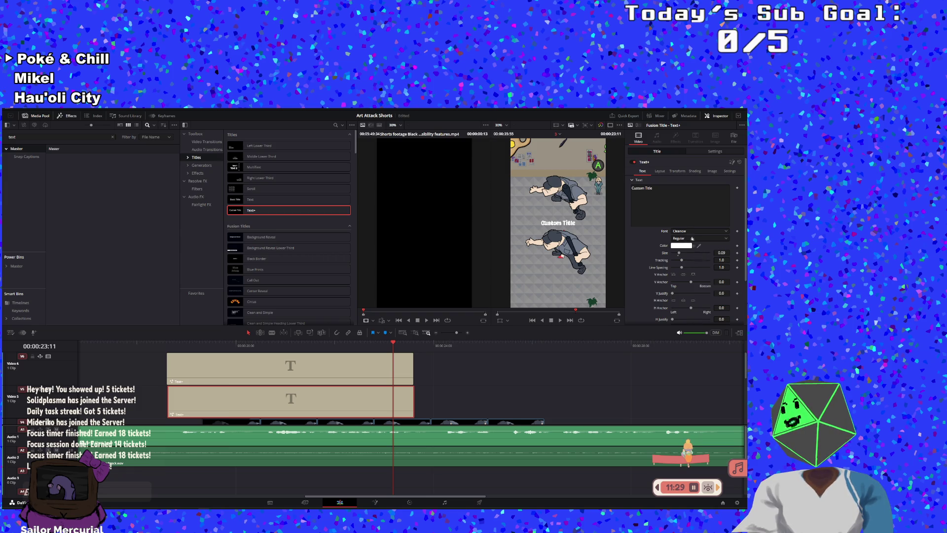
pyautogui.click(695, 172)
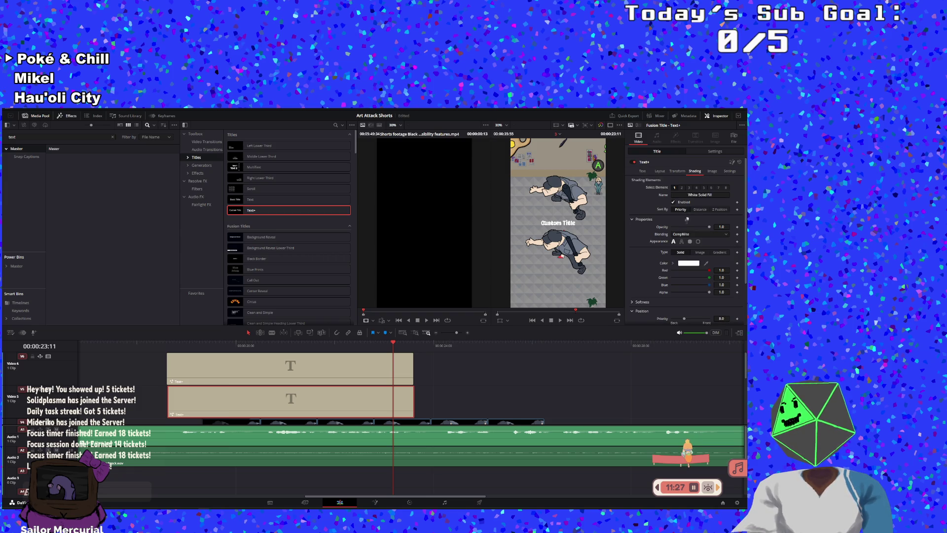
# - Turn on the title's Black Shadow and Red Outline shading elements
pyautogui.click(688, 188)
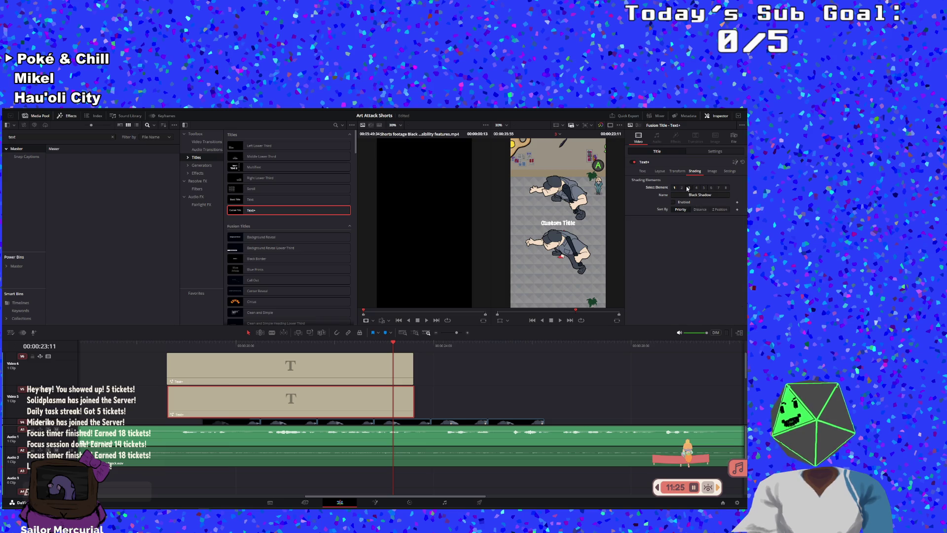
pyautogui.click(673, 203)
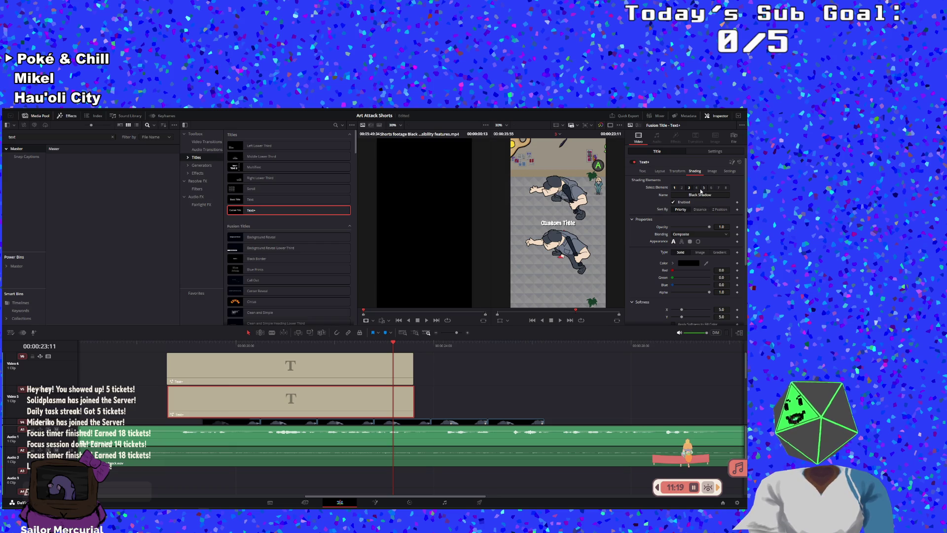
pyautogui.click(682, 188)
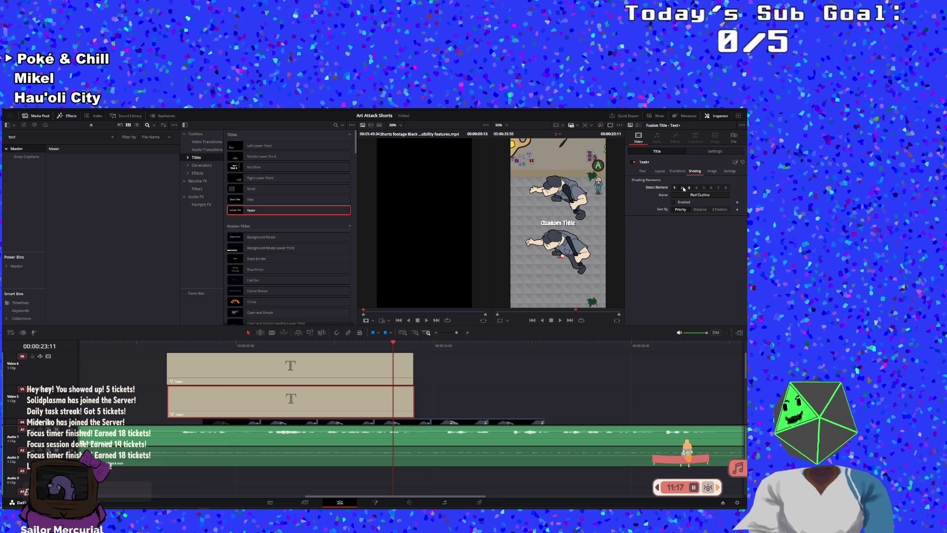
pyautogui.click(673, 202)
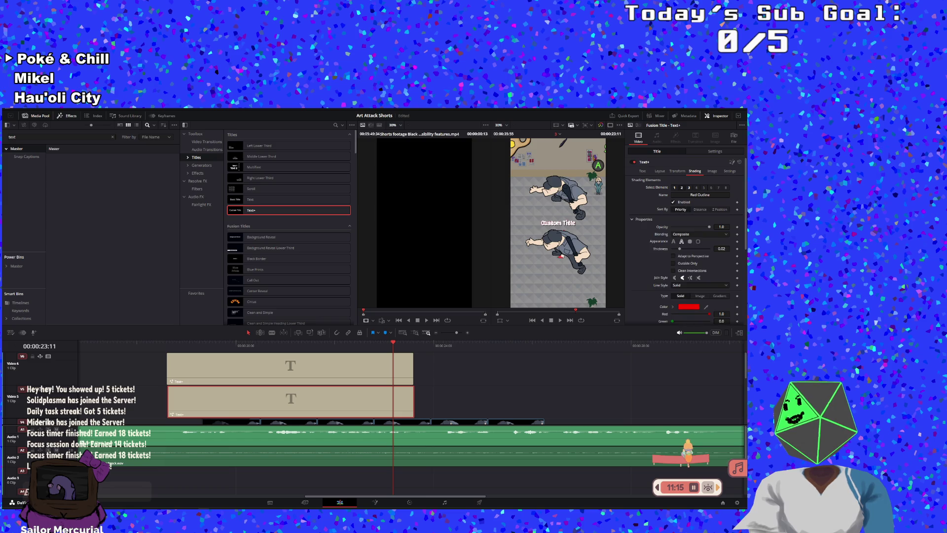
# - Rename the outline element 'Black' and set its colour to black (#000000)
pyautogui.doubleClick(695, 194)
pyautogui.write('Black')
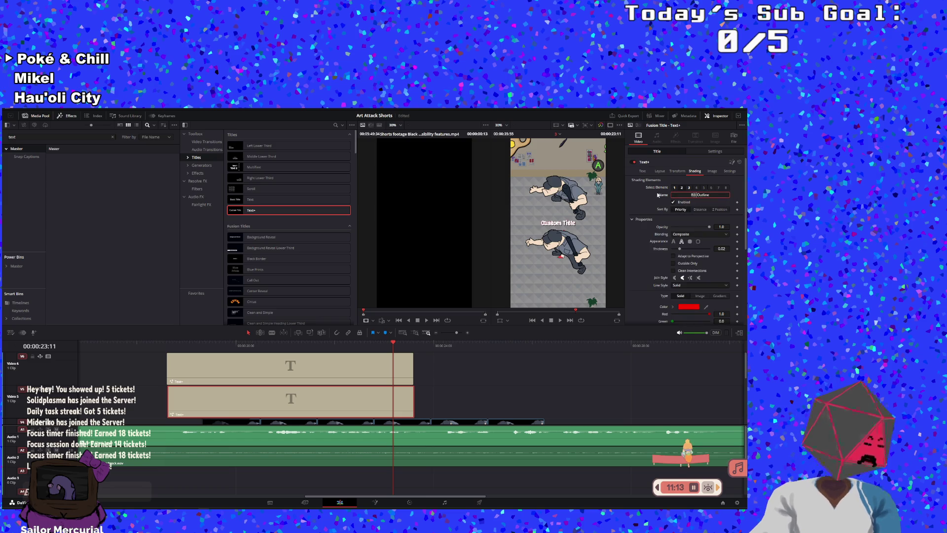
pyautogui.press('Return')
pyautogui.click(686, 309)
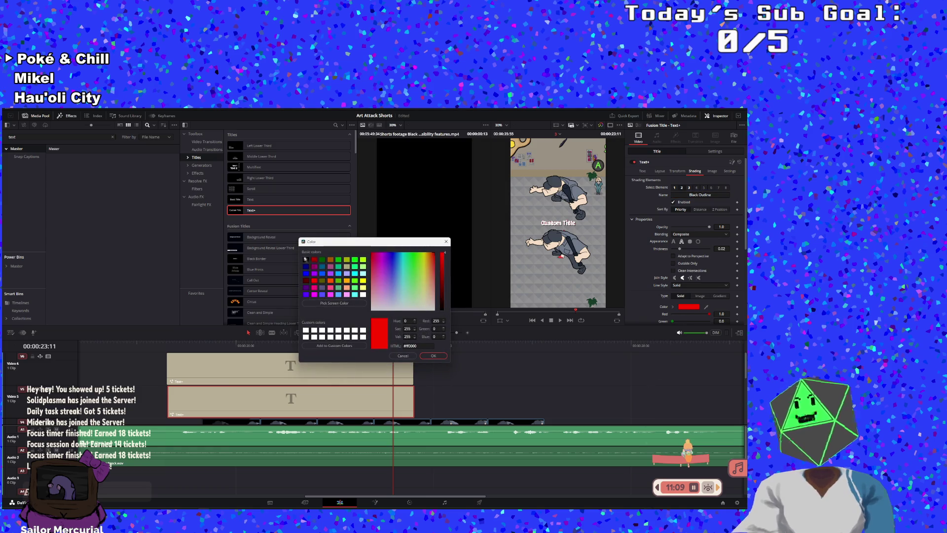
pyautogui.click(306, 260)
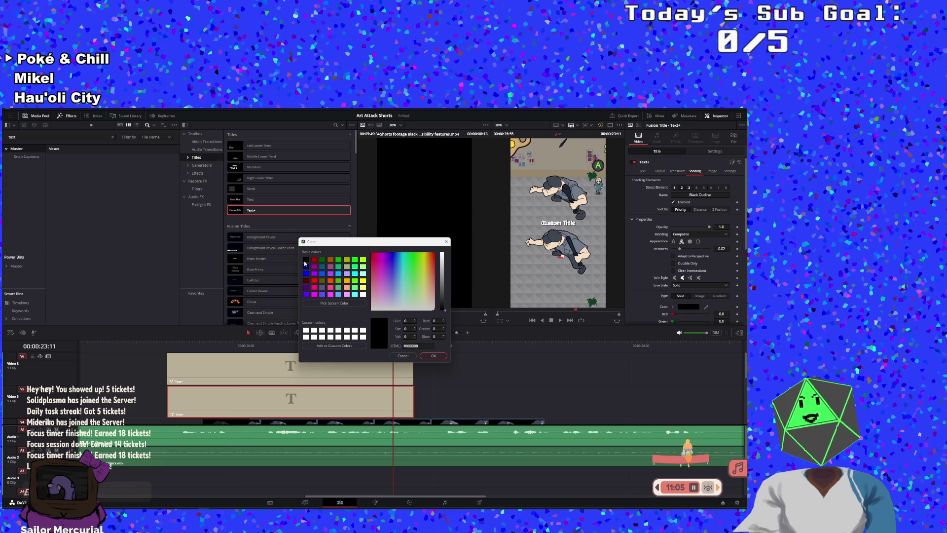
pyautogui.click(434, 356)
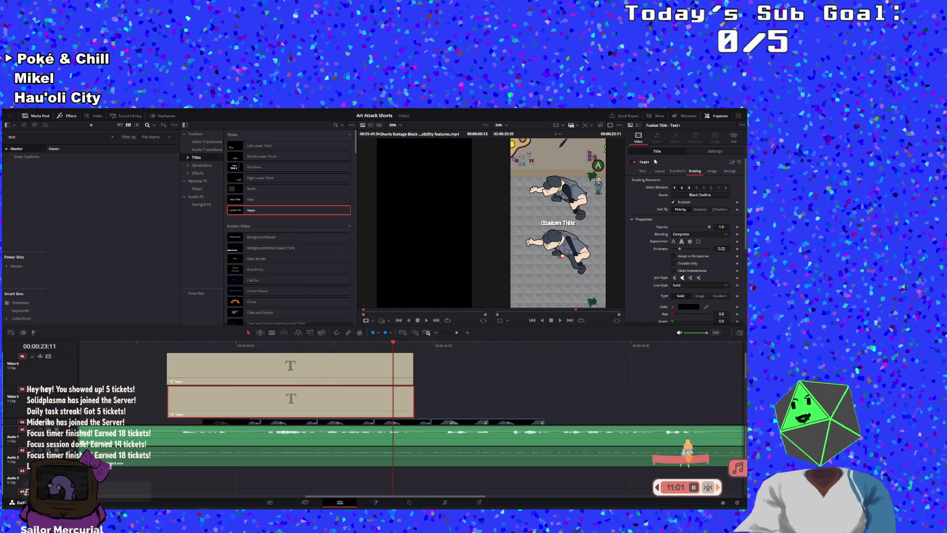
pyautogui.click(705, 151)
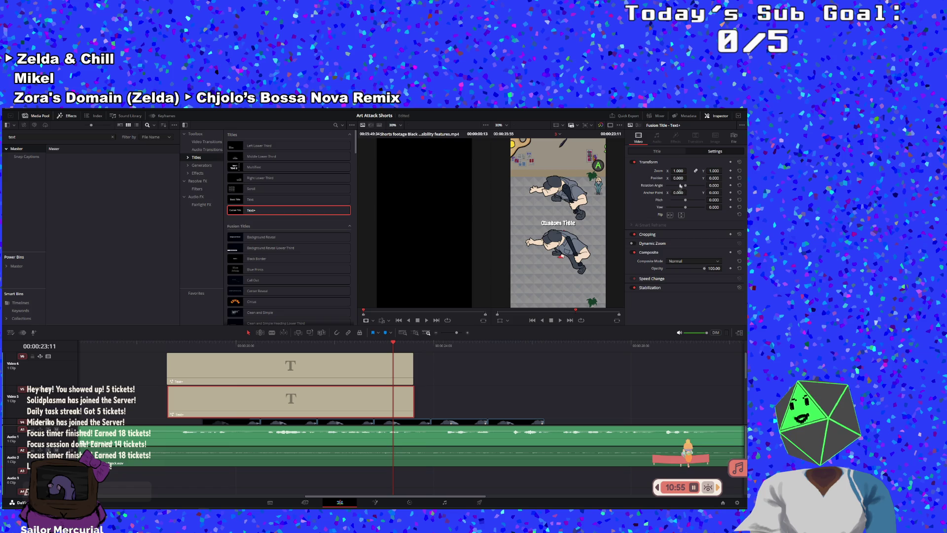
# - Lower the Custom Title to about Y -597 near the frame bottom and copy the clip
pyautogui.moveTo(724, 178); pyautogui.dragTo(724, 179)
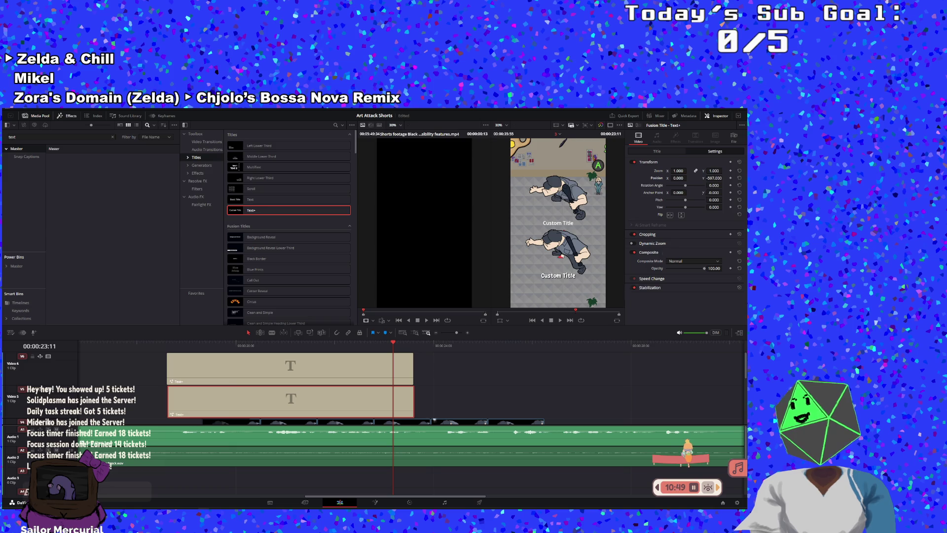
pyautogui.rightClick(336, 407)
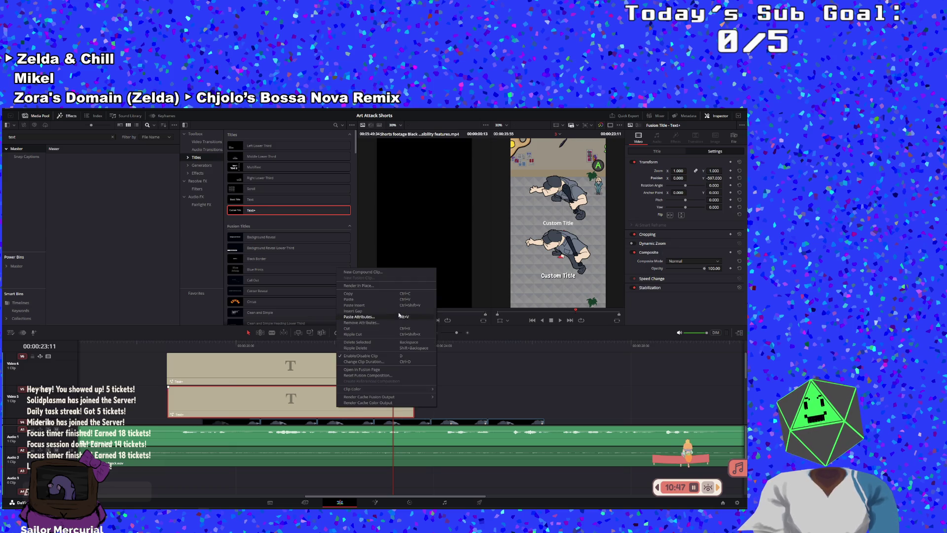
pyautogui.click(352, 293)
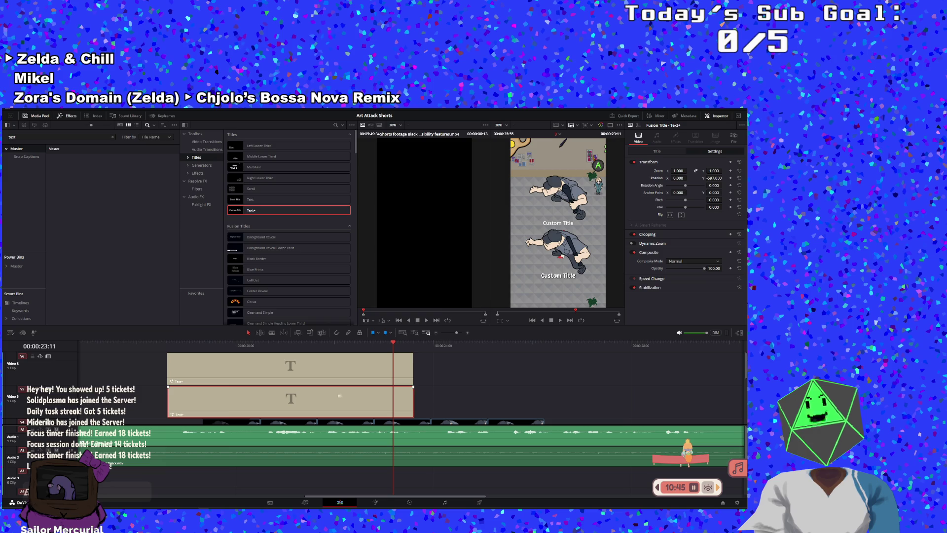
# - Paste a copy of the title clip onto the upper track and slide it later
pyautogui.rightClick(340, 396)
pyautogui.click(422, 285)
pyautogui.click(357, 358)
pyautogui.moveTo(357, 358)
pyautogui.mouseDown()
pyautogui.moveTo(707, 377)
pyautogui.moveTo(474, 377)
pyautogui.mouseUp()
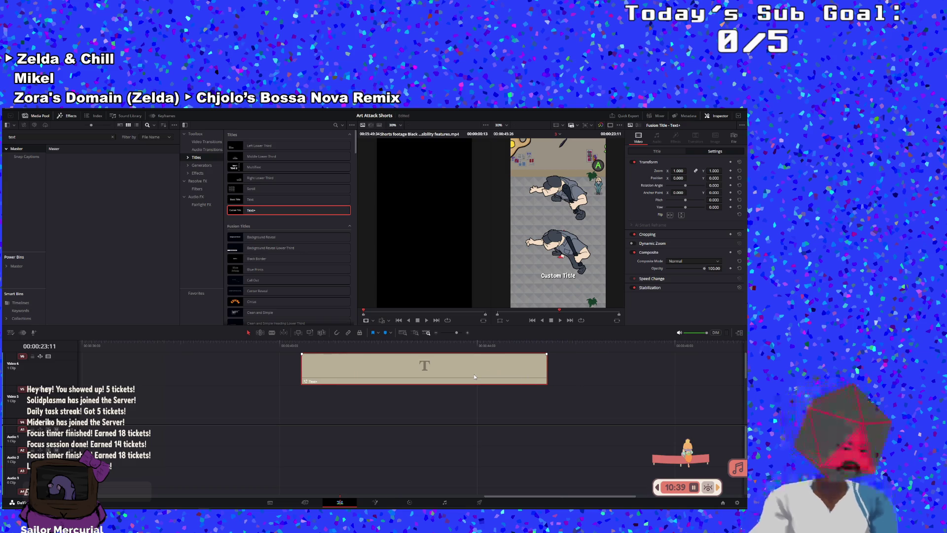
# - Undo the misplaced title copy, return the playhead to about 18:40, and save the project
pyautogui.hotkey('ctrl', 'z')
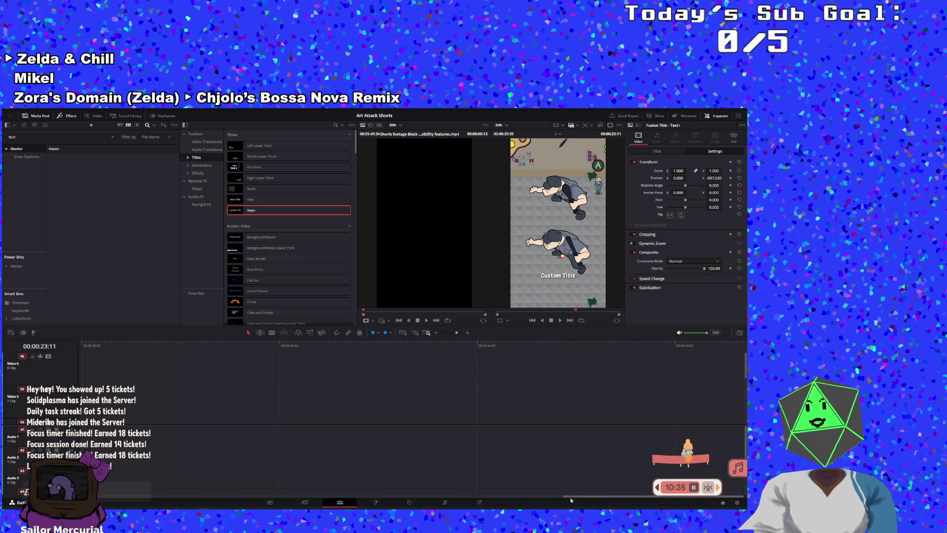
pyautogui.moveTo(571, 498); pyautogui.dragTo(293, 497)
pyautogui.click(248, 344)
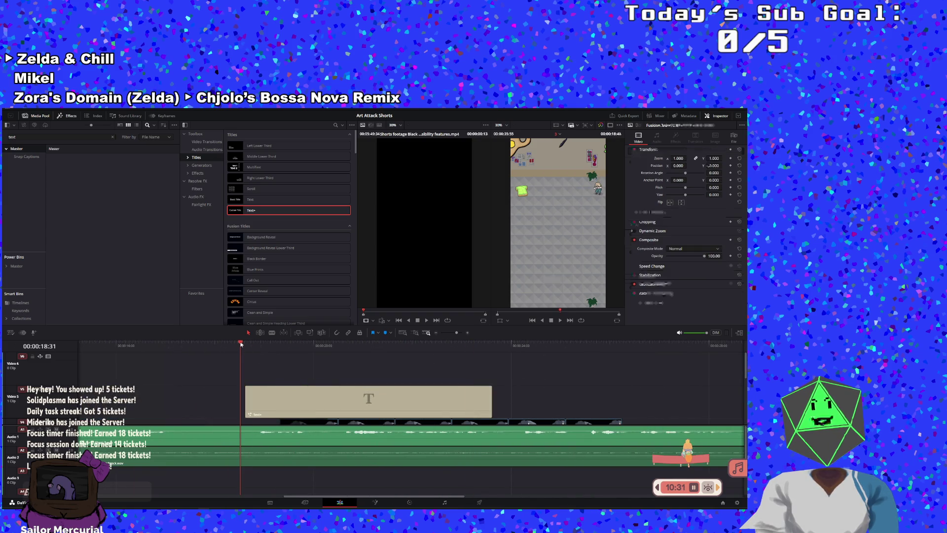
pyautogui.moveTo(249, 343); pyautogui.dragTo(244, 343)
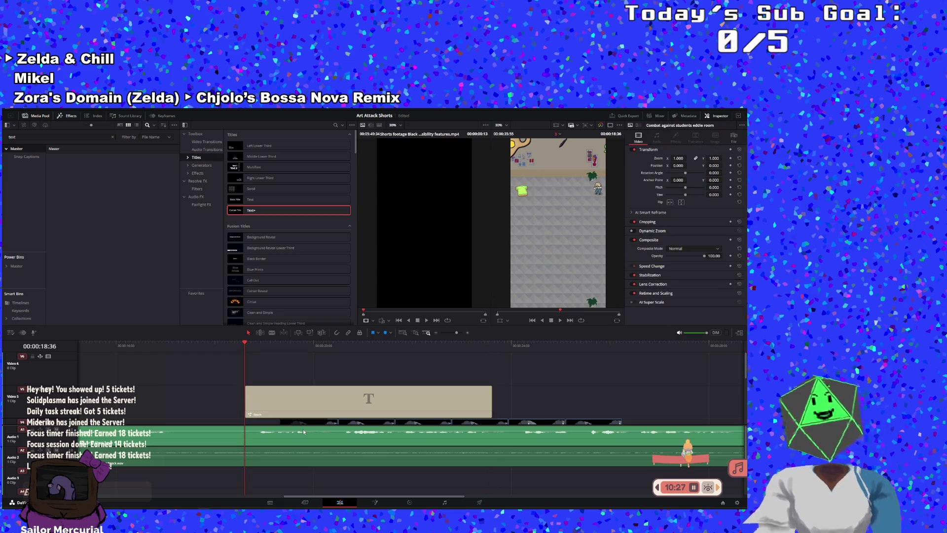
pyautogui.hotkey('ctrl', 's')
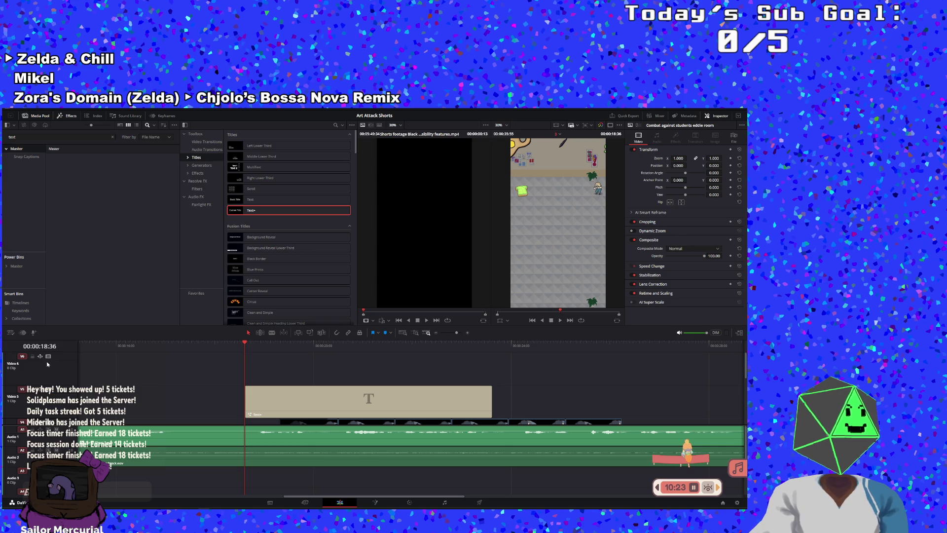
# - Paste a copy of the Custom Title onto Video 6 and set its Position Y slightly lower
pyautogui.moveTo(24, 384)
pyautogui.mouseDown()
pyautogui.moveTo(25, 363)
pyautogui.moveTo(25, 384)
pyautogui.mouseUp()
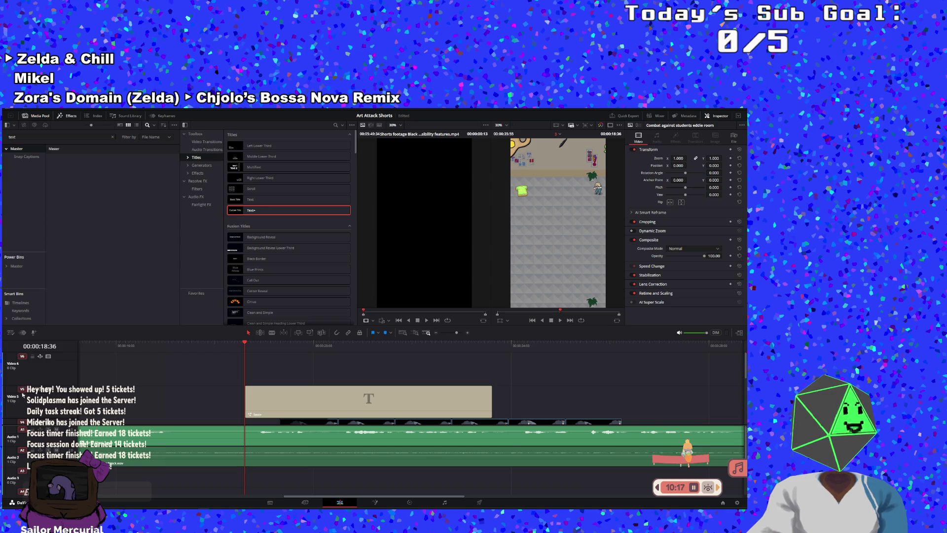
pyautogui.scroll(-2, 23, 393)
pyautogui.scroll(-2, 23, 390)
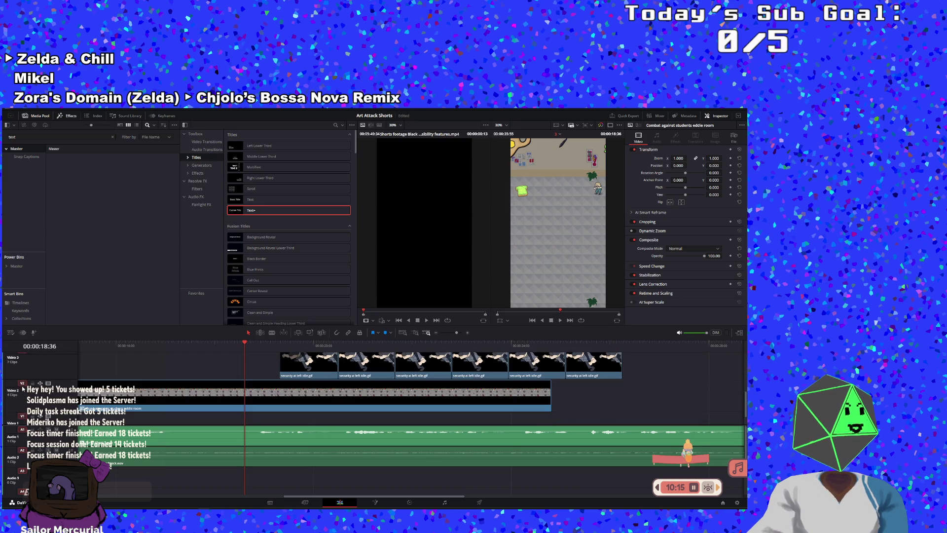
pyautogui.scroll(1, 23, 387)
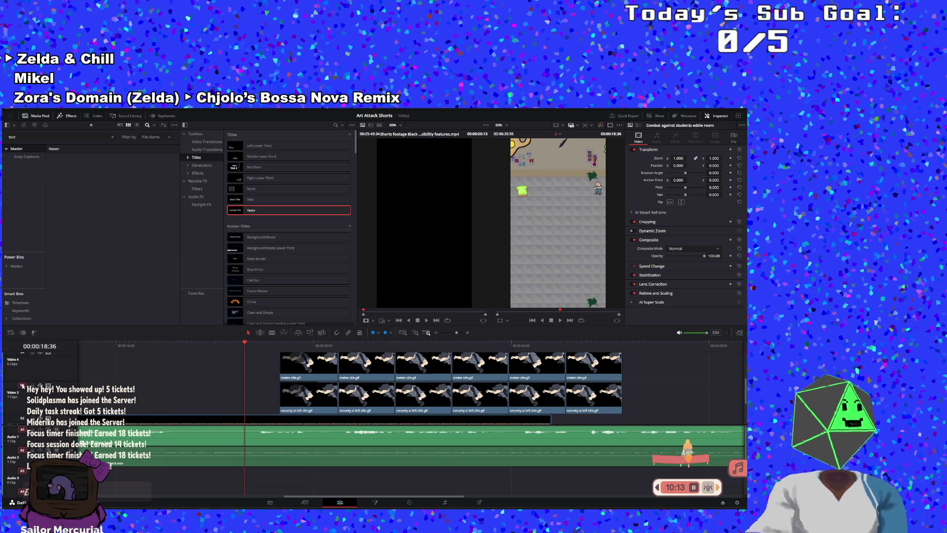
pyautogui.scroll(-2, 23, 386)
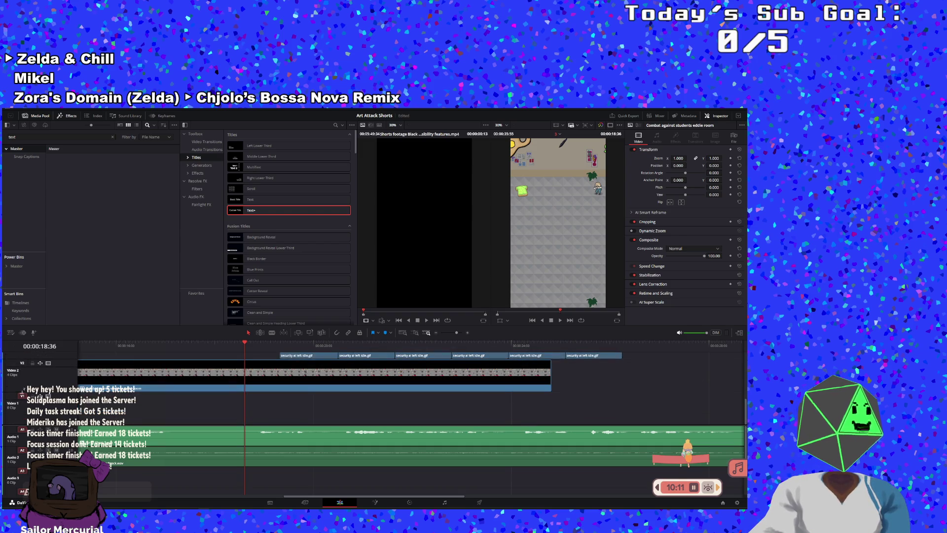
pyautogui.scroll(4, 23, 398)
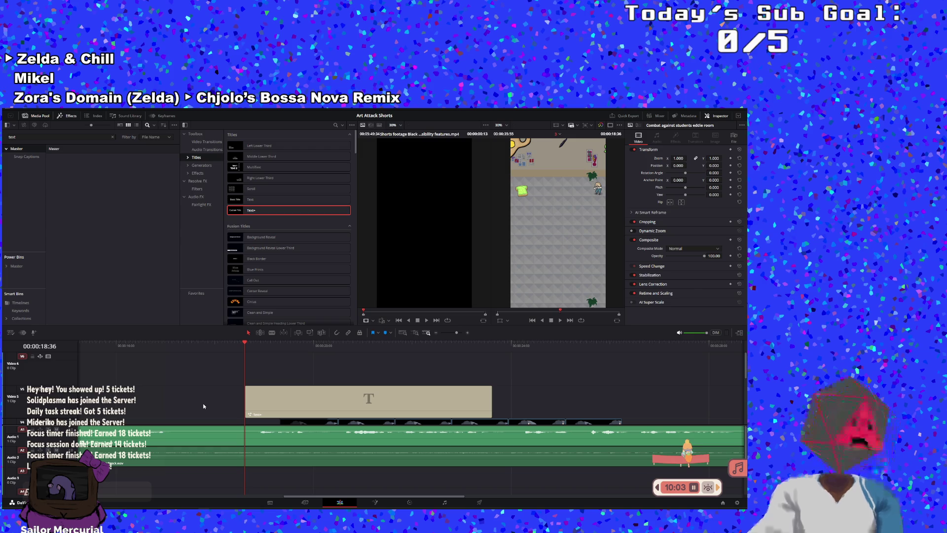
pyautogui.hotkey('ctrl', 'v')
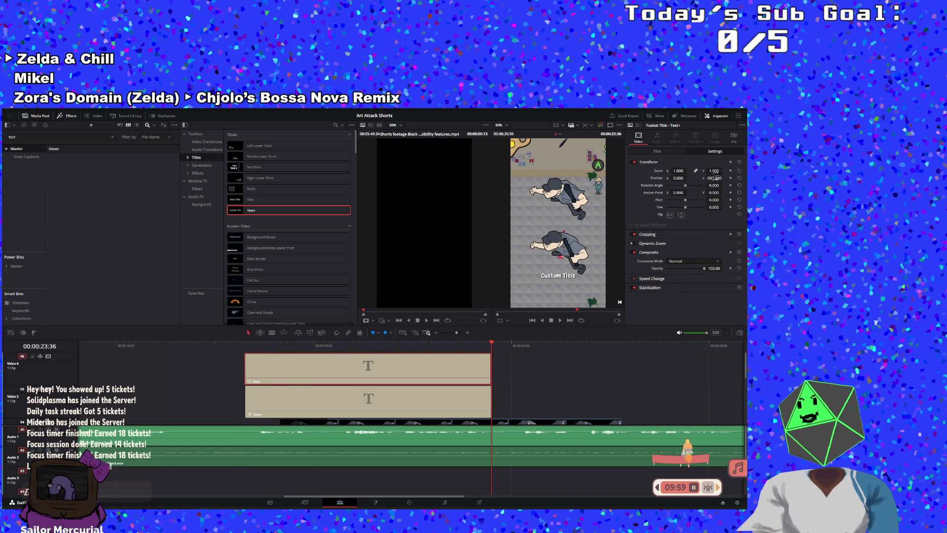
pyautogui.moveTo(714, 176); pyautogui.dragTo(698, 177)
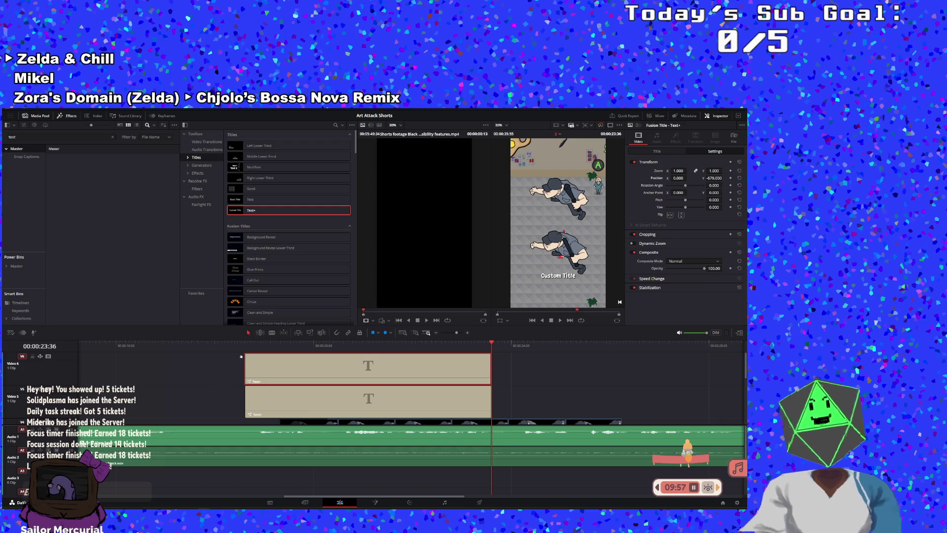
# - Adjust the lower-track title's Position Y so it sits beneath its guard sprite
pyautogui.click(250, 344)
pyautogui.click(289, 400)
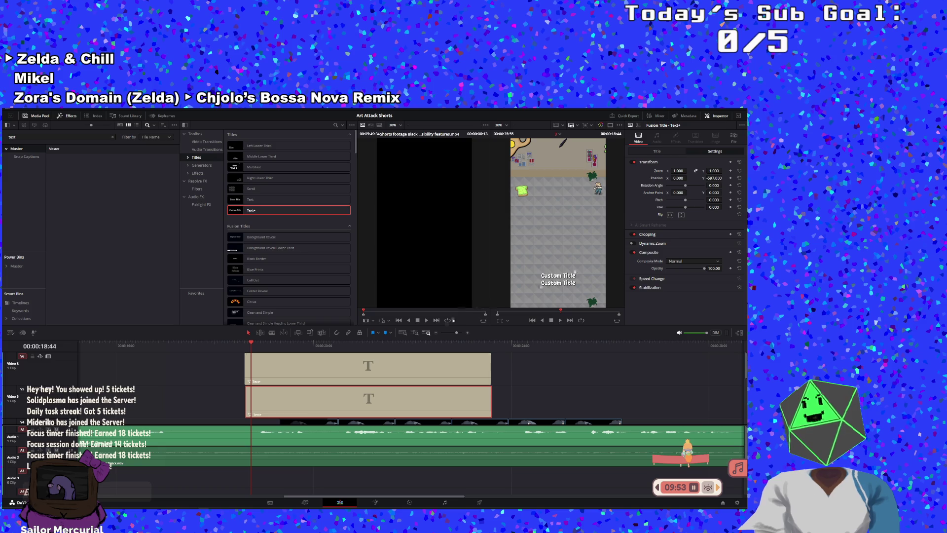
pyautogui.moveTo(714, 178); pyautogui.dragTo(720, 178)
pyautogui.moveTo(251, 344); pyautogui.dragTo(324, 343)
pyautogui.moveTo(716, 170)
pyautogui.mouseDown()
pyautogui.moveTo(706, 170)
pyautogui.moveTo(735, 170)
pyautogui.moveTo(664, 184)
pyautogui.mouseUp()
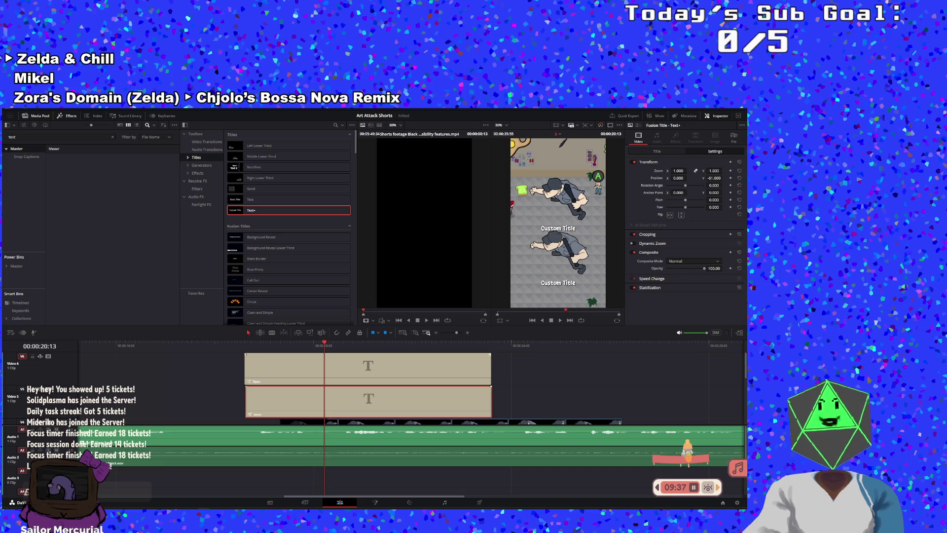
# - Play back the titles, then set the other Custom Title's Position Y under the other sprite
pyautogui.click(241, 345)
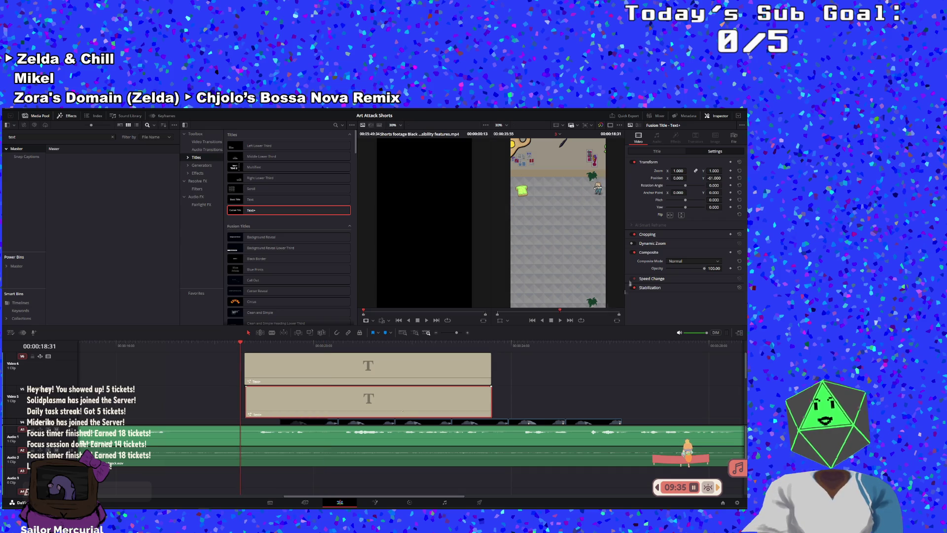
pyautogui.click(560, 320)
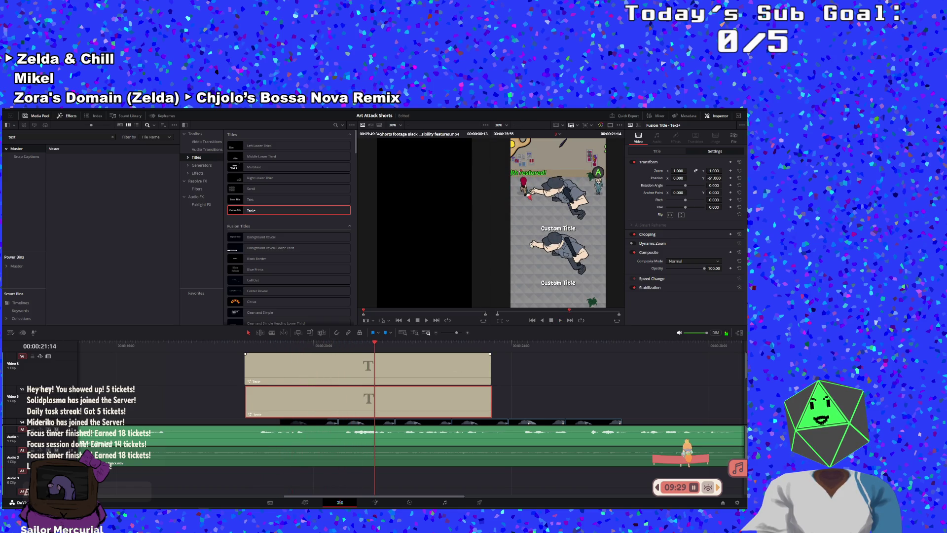
pyautogui.click(315, 370)
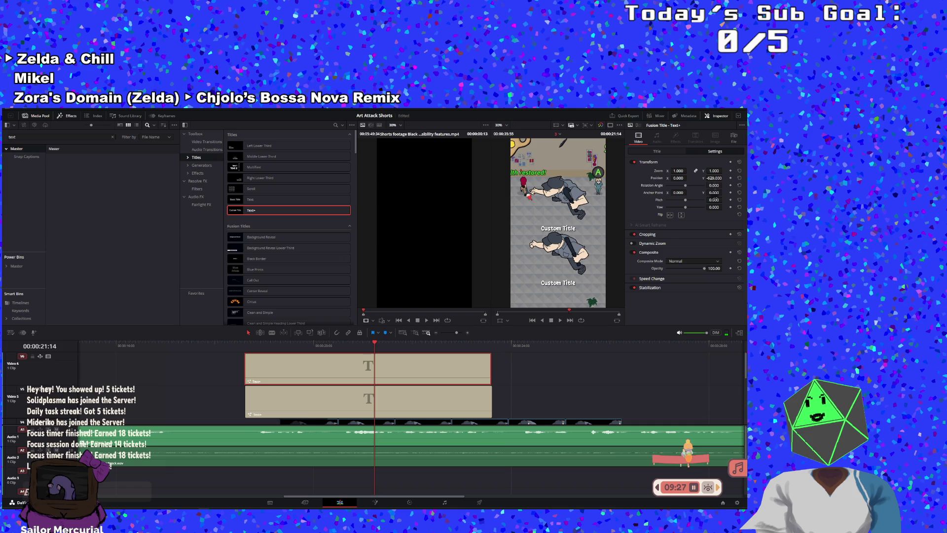
pyautogui.moveTo(710, 177)
pyautogui.mouseDown()
pyautogui.moveTo(680, 177)
pyautogui.moveTo(730, 178)
pyautogui.mouseUp()
pyautogui.click(461, 405)
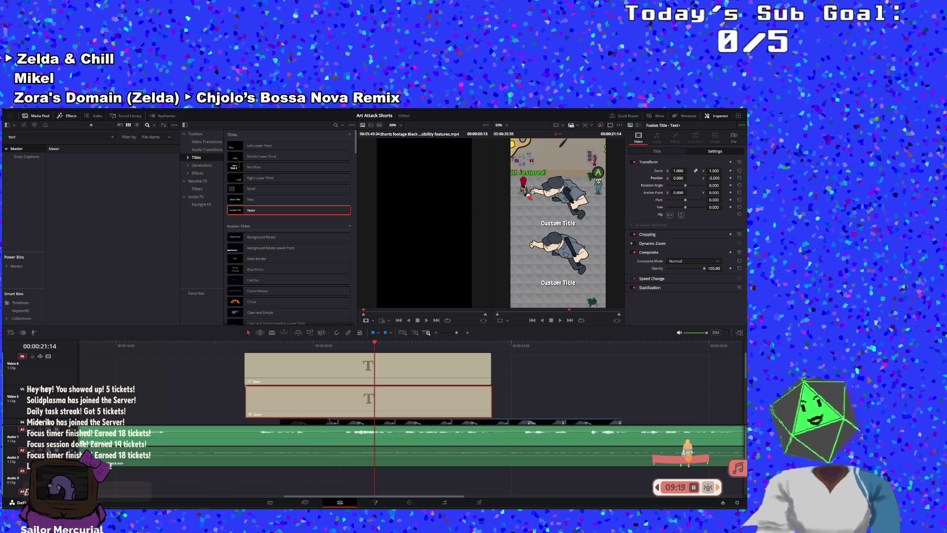
pyautogui.click(248, 379)
# - Shift both title clips to start later and preview the staggered titles from about 19:39
pyautogui.moveTo(248, 379); pyautogui.dragTo(383, 380)
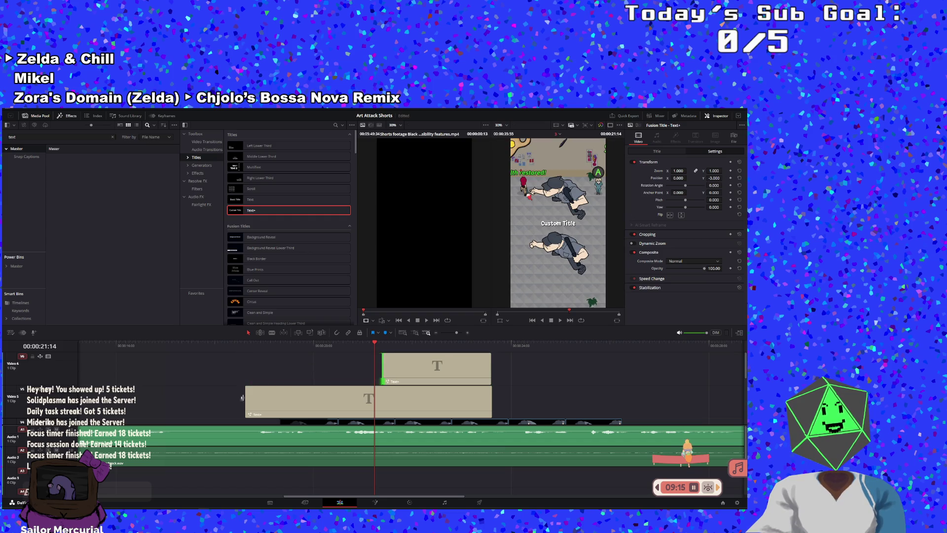
pyautogui.moveTo(247, 397); pyautogui.dragTo(337, 386)
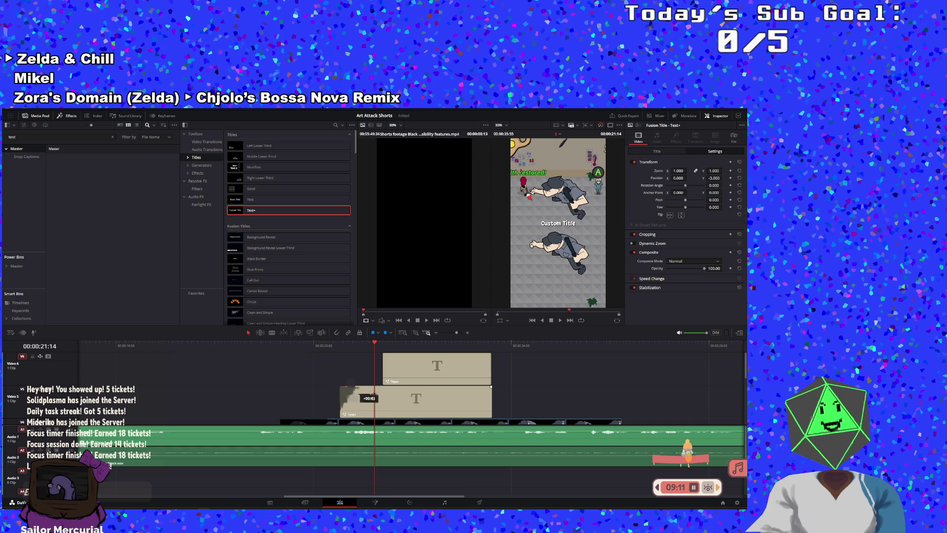
pyautogui.click(297, 345)
pyautogui.click(562, 321)
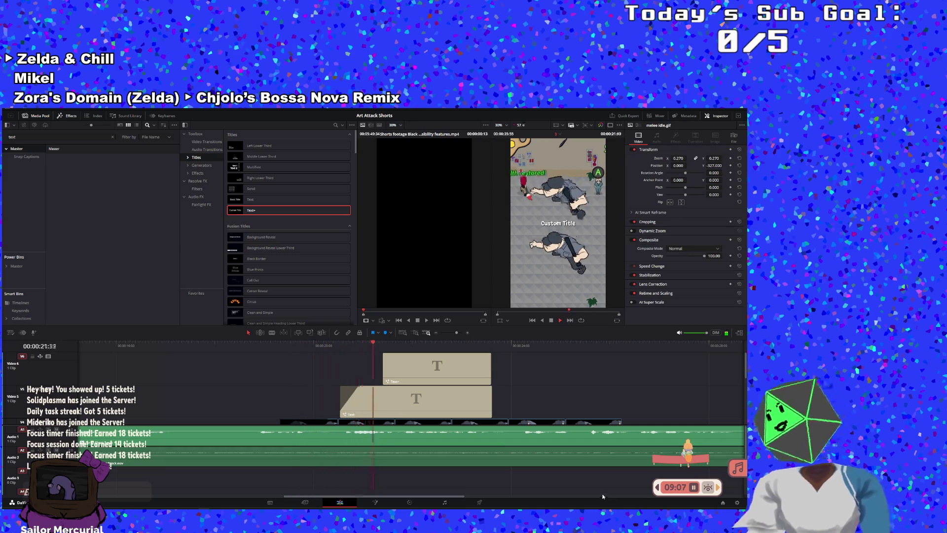
pyautogui.click(552, 320)
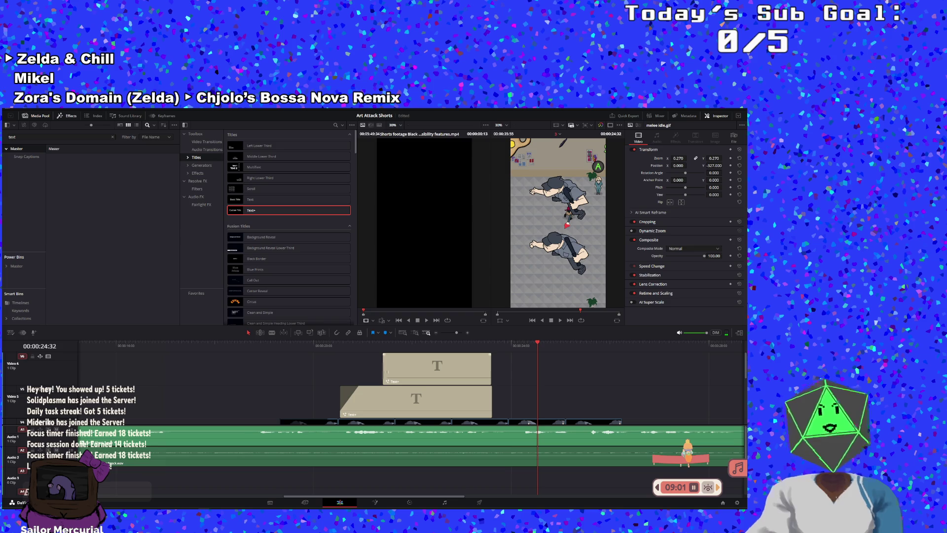
# - Trim the upper V6 title clip so it starts slightly earlier
pyautogui.moveTo(386, 368)
pyautogui.mouseDown()
pyautogui.moveTo(338, 369)
pyautogui.moveTo(356, 353)
pyautogui.mouseUp()
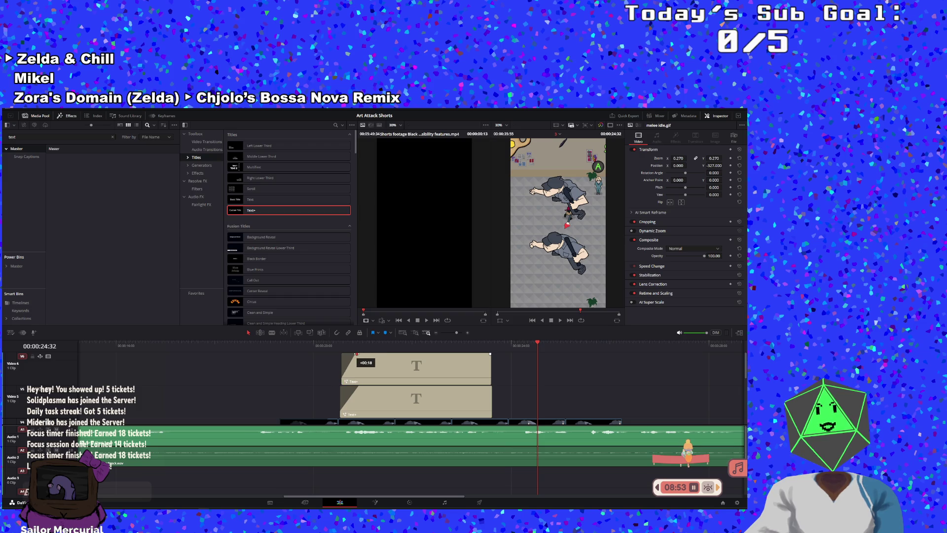
pyautogui.click(361, 401)
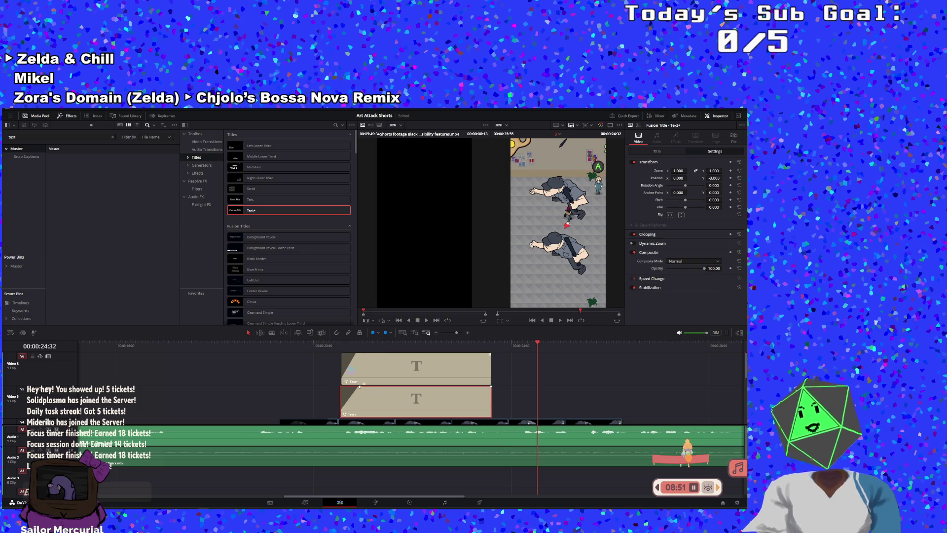
pyautogui.moveTo(341, 369); pyautogui.dragTo(341, 367)
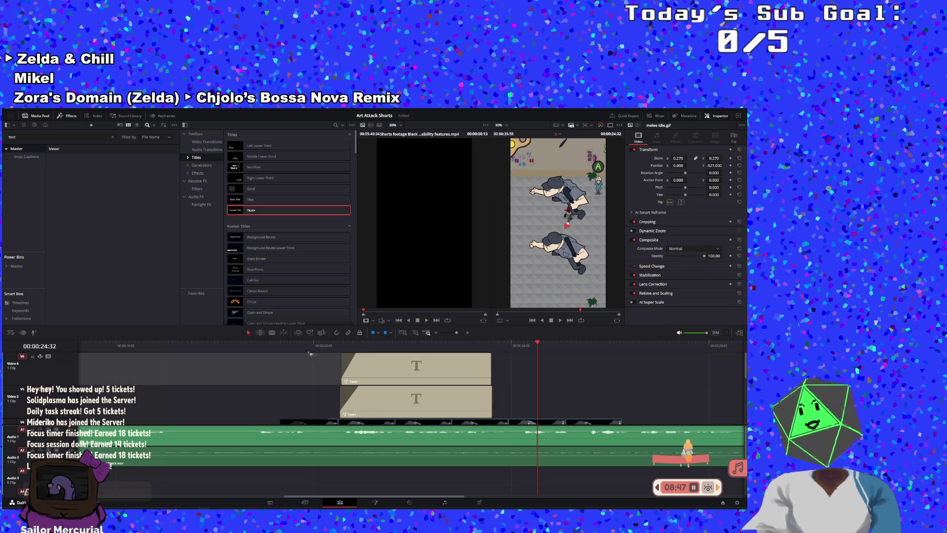
pyautogui.press('Up')
pyautogui.moveTo(342, 370); pyautogui.dragTo(341, 370)
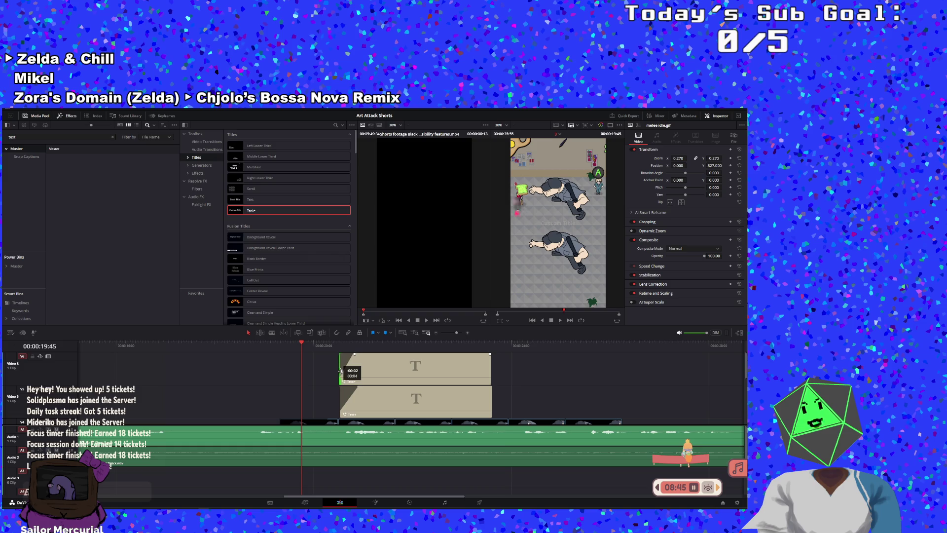
# - Select the Video 5 Text+ clip and show its Title settings in the Inspector
pyautogui.click(336, 357)
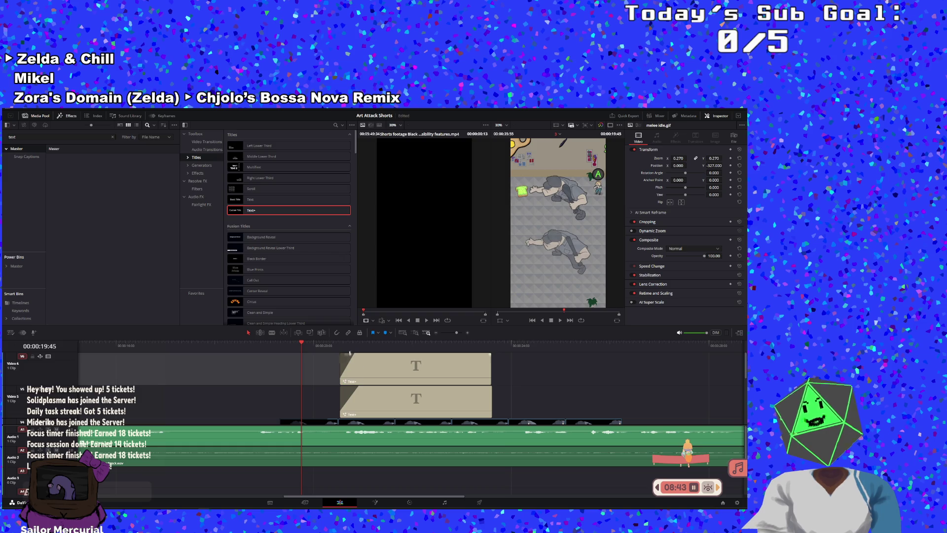
pyautogui.scroll(-4, 352, 365)
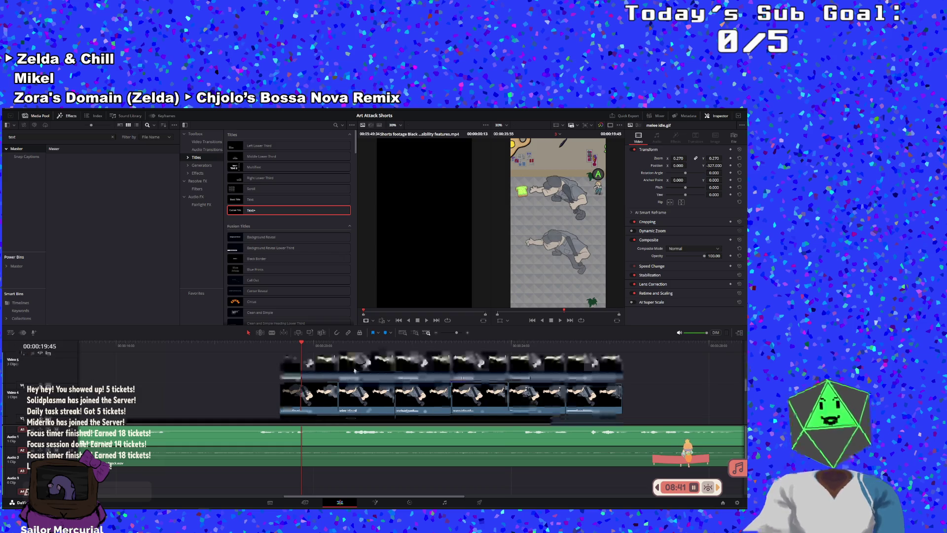
pyautogui.scroll(2, 417, 382)
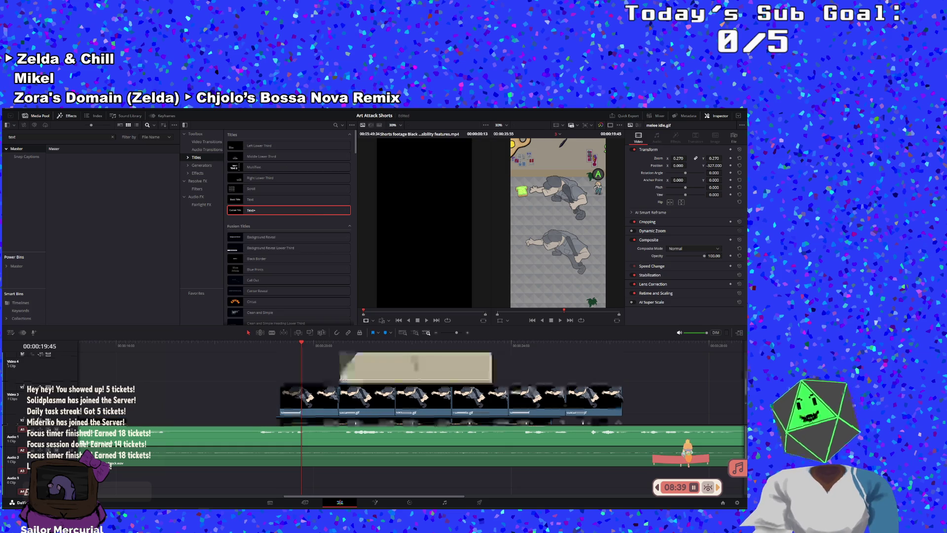
pyautogui.click(417, 376)
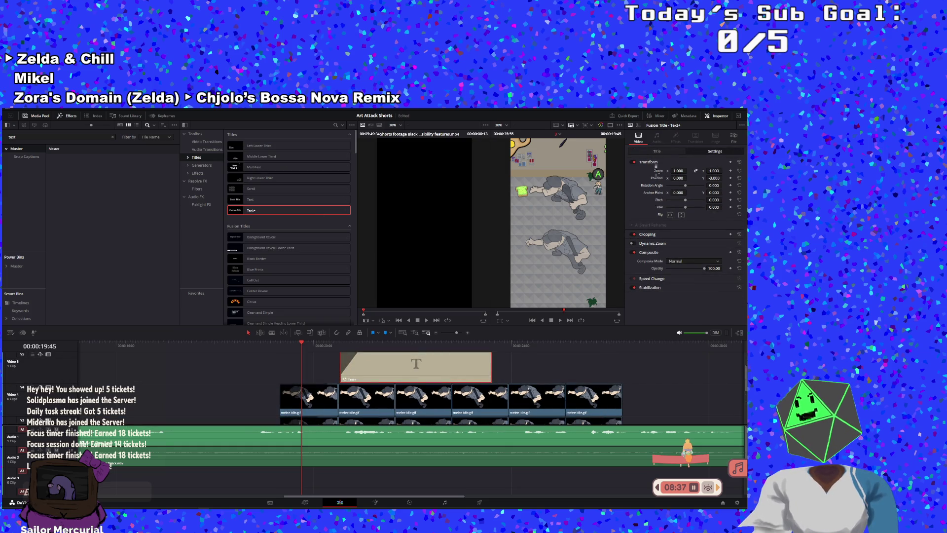
pyautogui.click(656, 152)
# - Preview the placeholder titles over the gameplay and select the Video 5 title
pyautogui.click(644, 171)
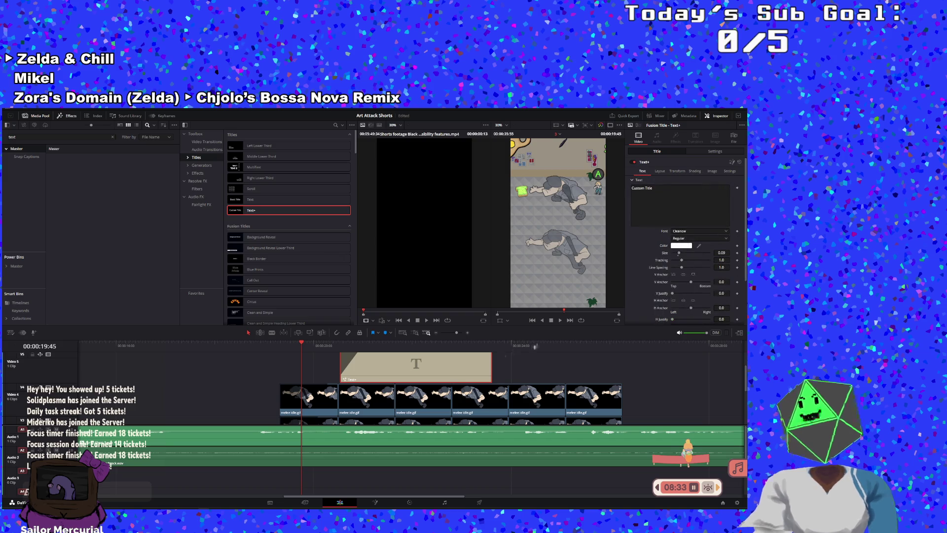
pyautogui.click(560, 321)
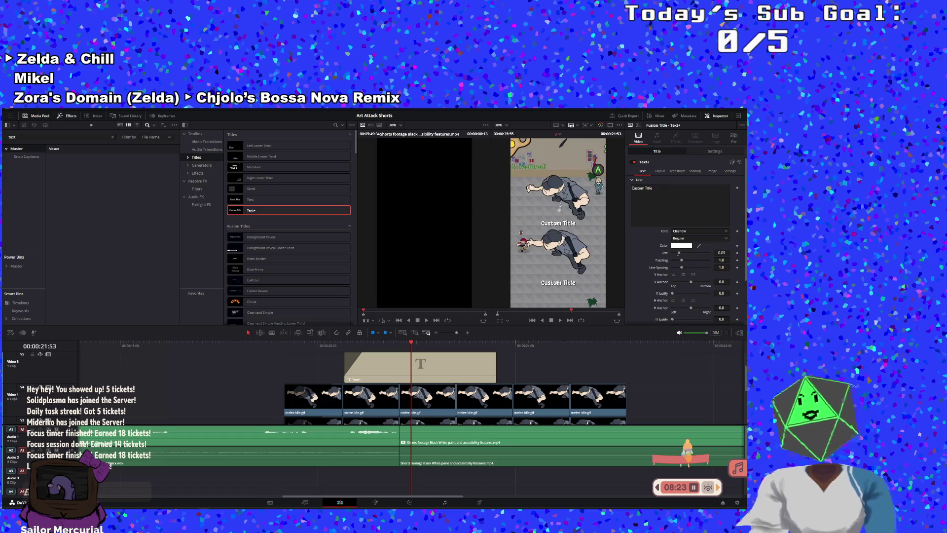
pyautogui.click(449, 373)
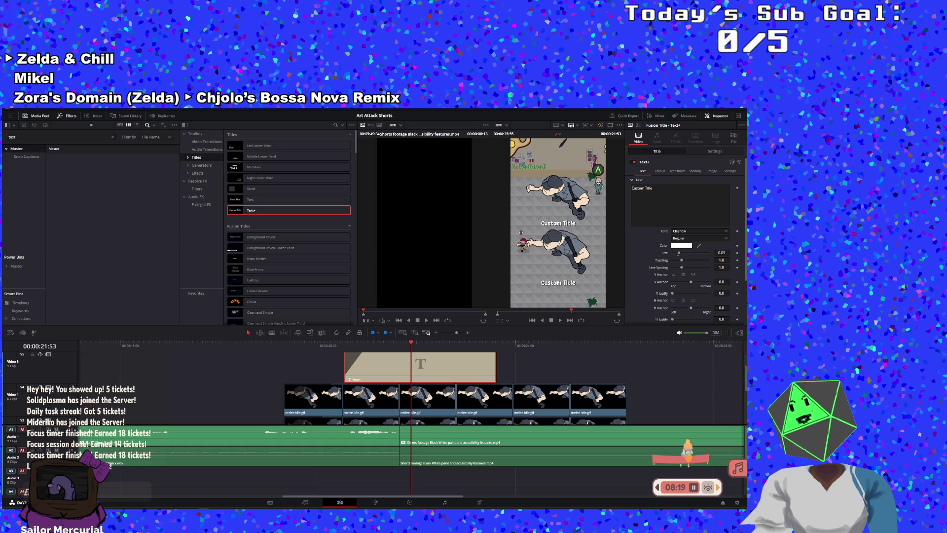
# - Change the Video 5 title text to "AI" Security Guard and copy it
pyautogui.click(678, 199)
pyautogui.press('BackSpace')
pyautogui.press('BackSpace')
pyautogui.press('BackSpace')
pyautogui.write('"AI" Sec')
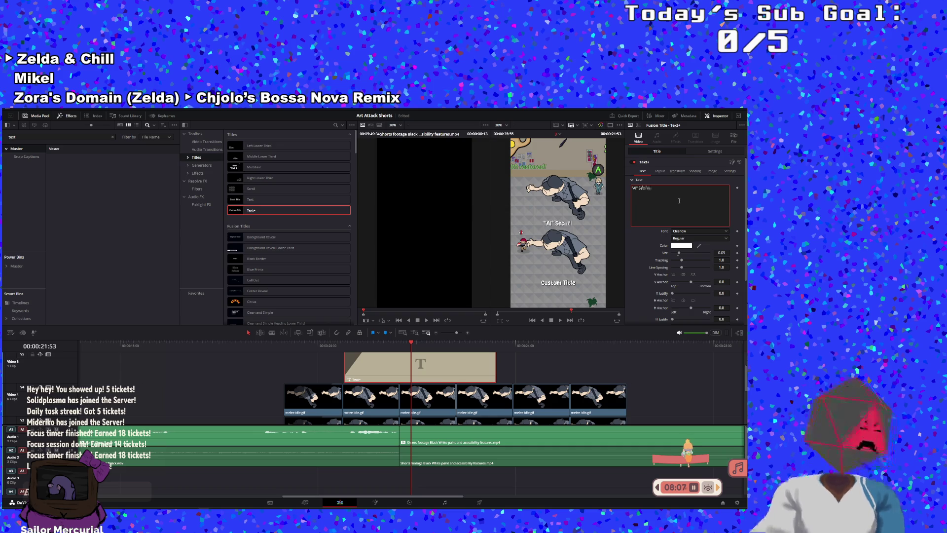
pyautogui.write('urity')
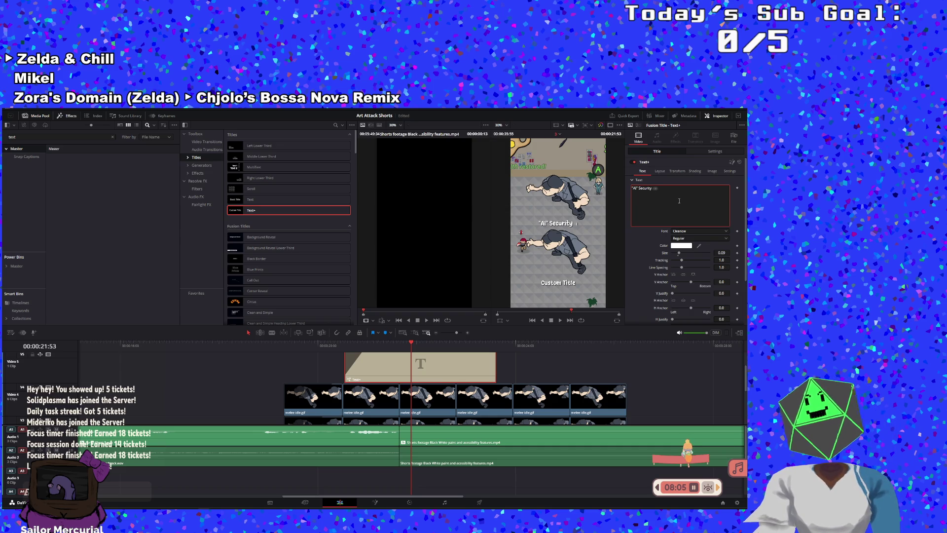
pyautogui.write(' Guard')
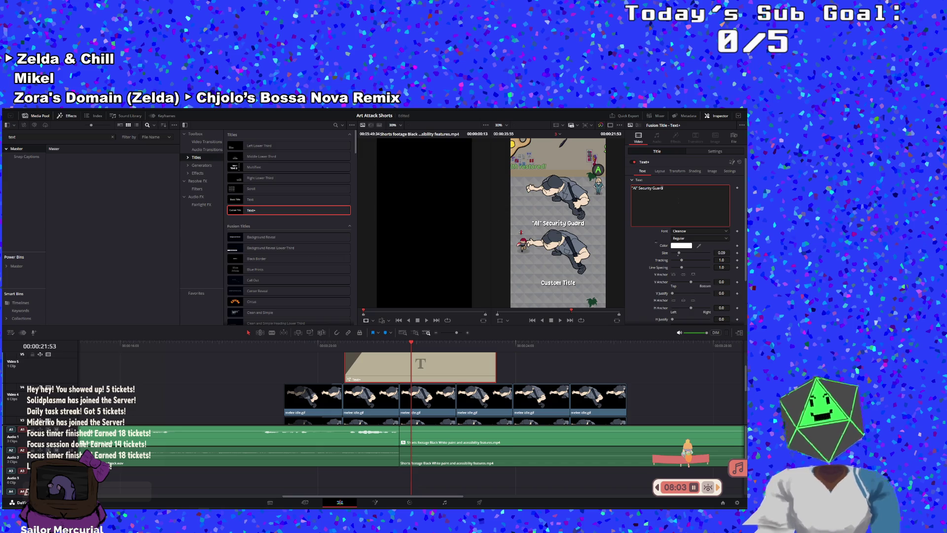
pyautogui.scroll(-2, 523, 397)
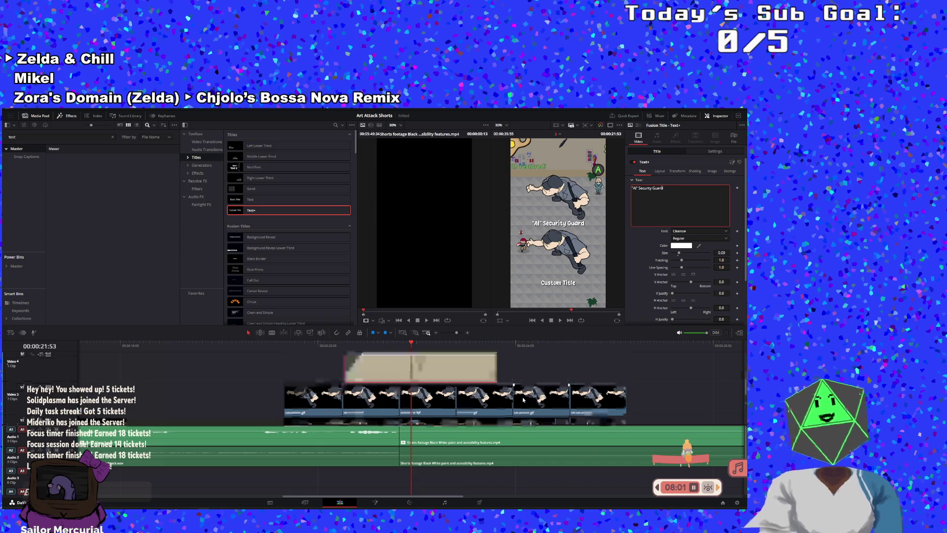
pyautogui.scroll(3, 523, 400)
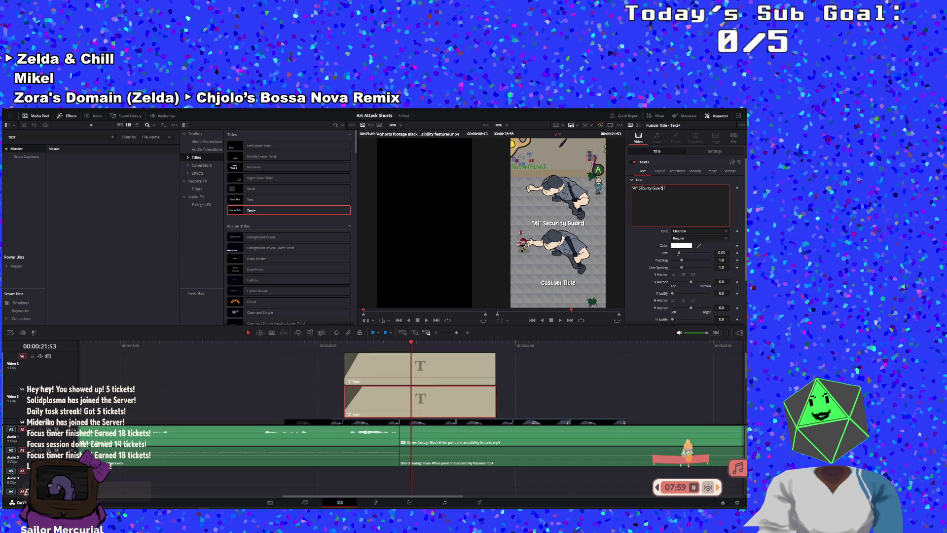
pyautogui.rightClick(641, 188)
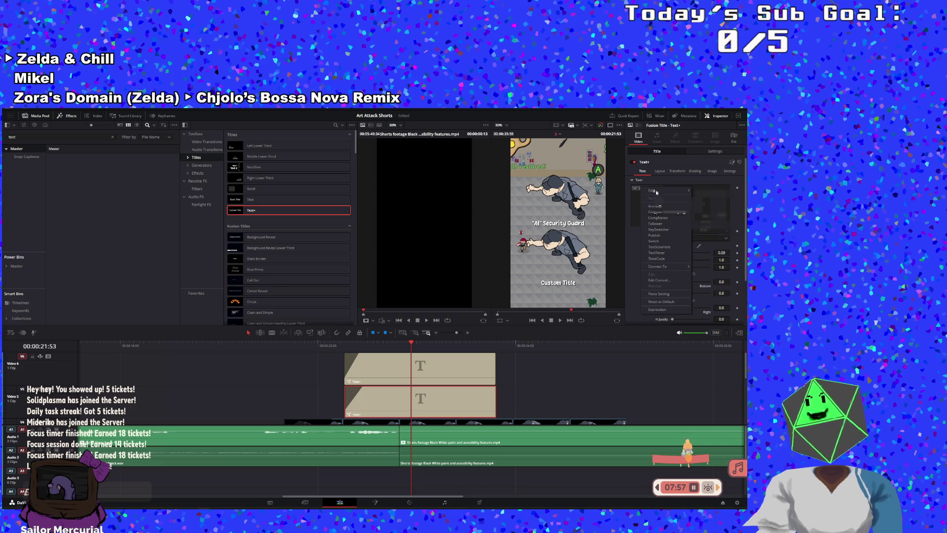
pyautogui.click(636, 187)
pyautogui.rightClick(636, 187)
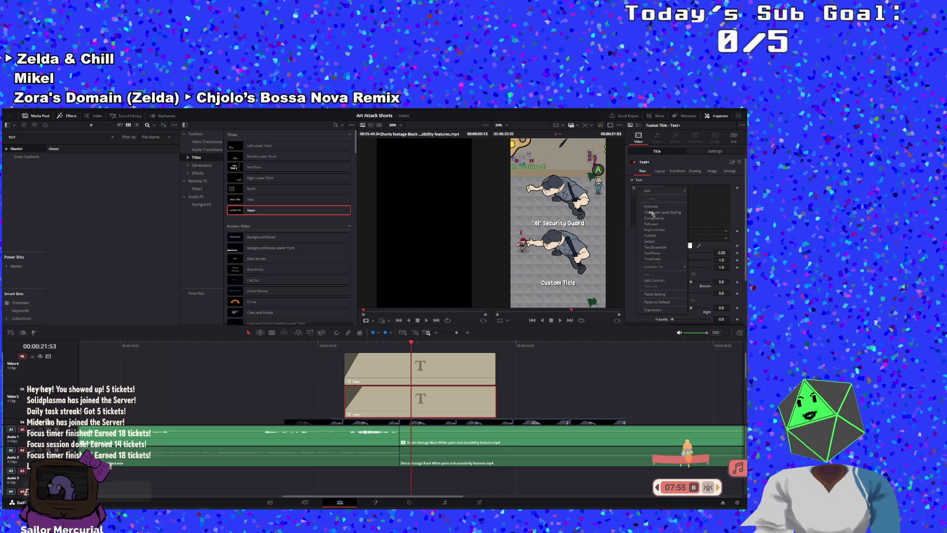
pyautogui.click(636, 204)
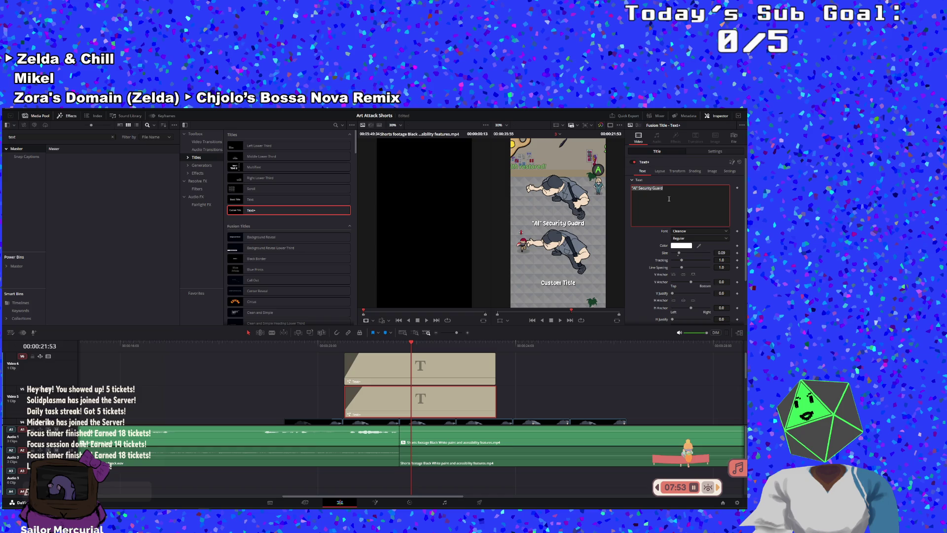
pyautogui.press('BackSpace')
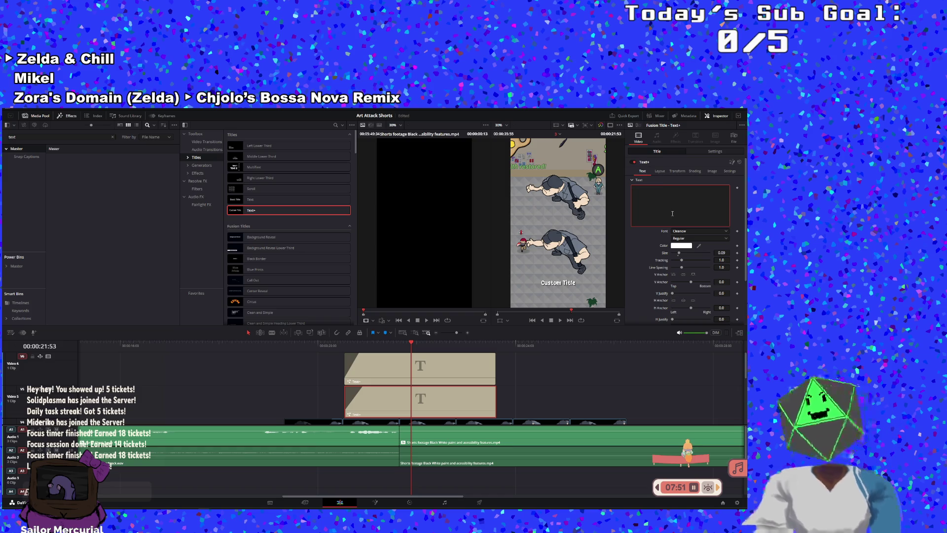
pyautogui.hotkey('ctrl', 'z')
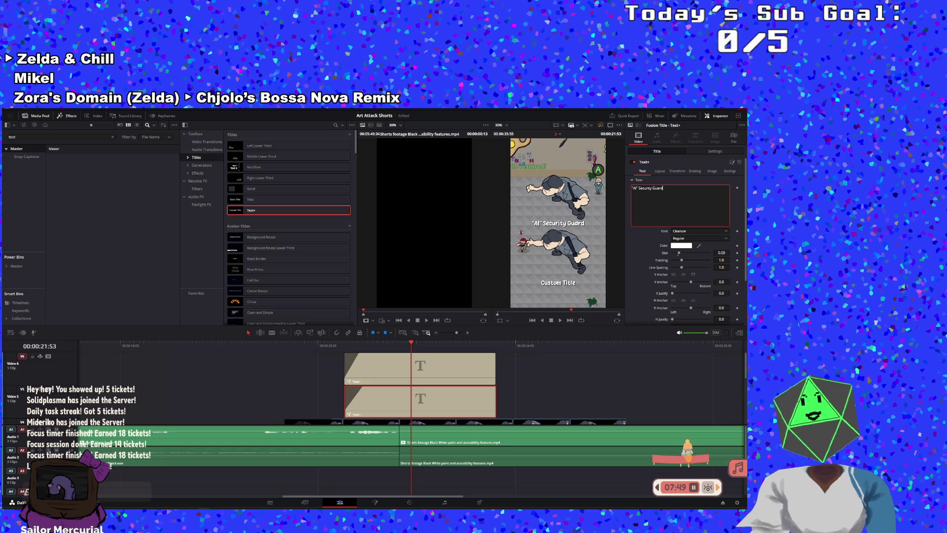
# - Set the Video 6 title to Regular Security Guard and play the short from the start
pyautogui.click(434, 369)
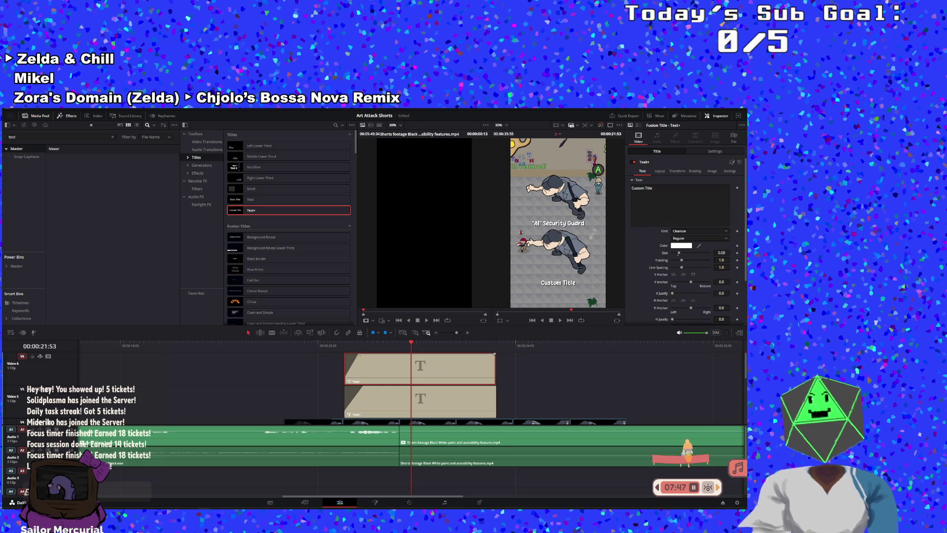
pyautogui.click(658, 189)
pyautogui.press('BackSpace')
pyautogui.press('BackSpace')
pyautogui.press('BackSpace')
pyautogui.write('"AI" Security Guard')
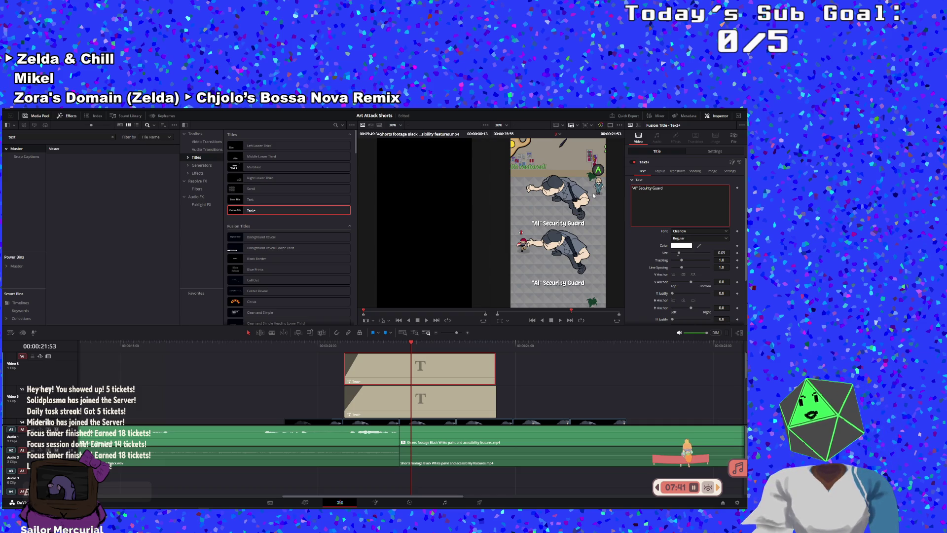
pyautogui.press('BackSpace')
pyautogui.press('BackSpace')
pyautogui.press('BackSpace')
pyautogui.write('R egular')
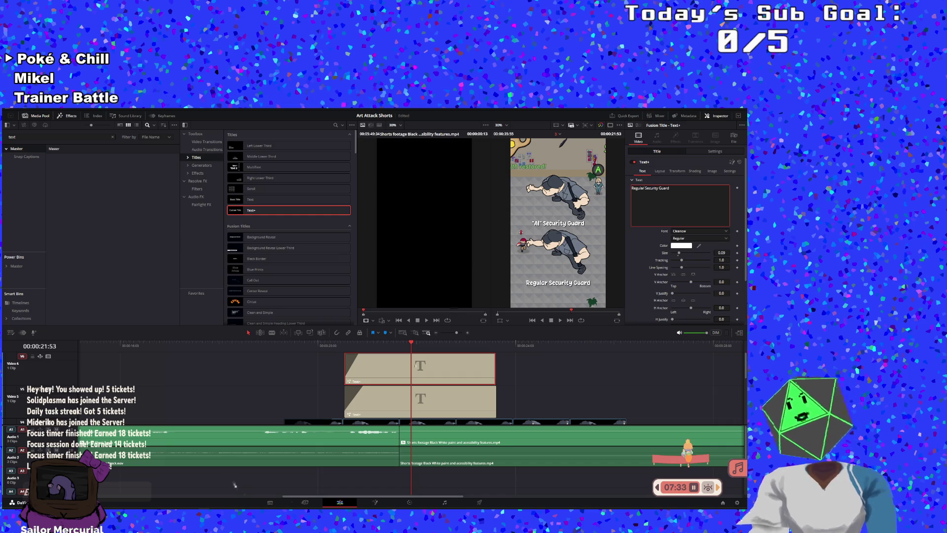
pyautogui.click(532, 320)
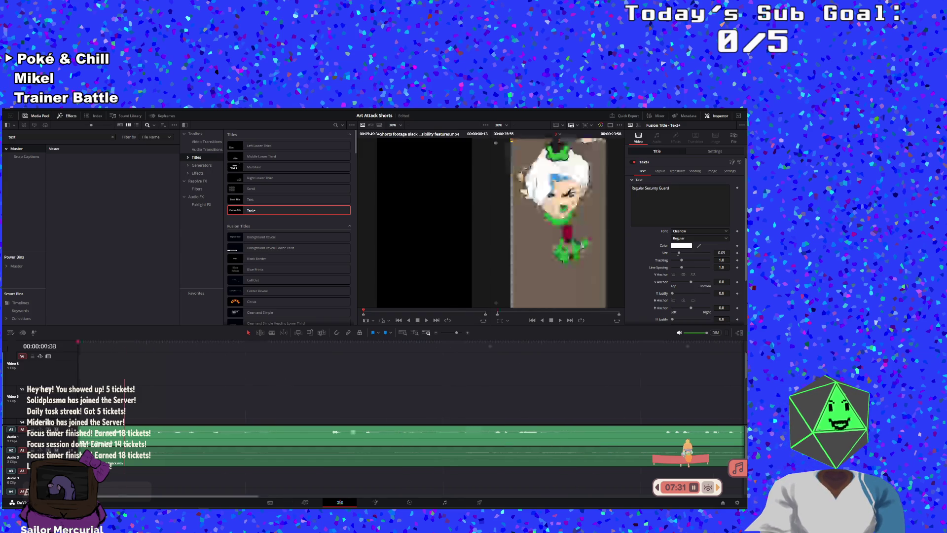
pyautogui.click(561, 320)
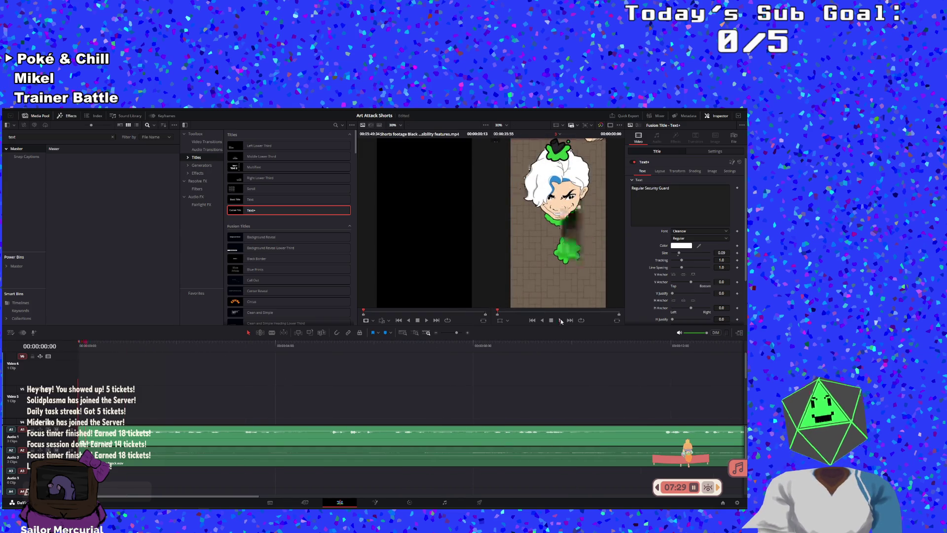
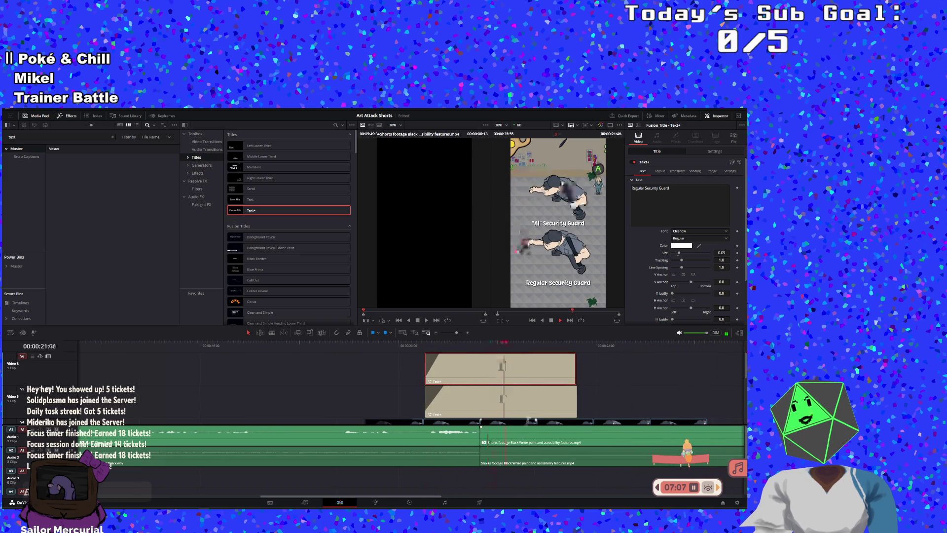
# - Stop playback at 00:00:27:51 and delete the later gameplay audio clips on A1 and A2
pyautogui.scroll(-2, 518, 387)
pyautogui.scroll(-3, 415, 390)
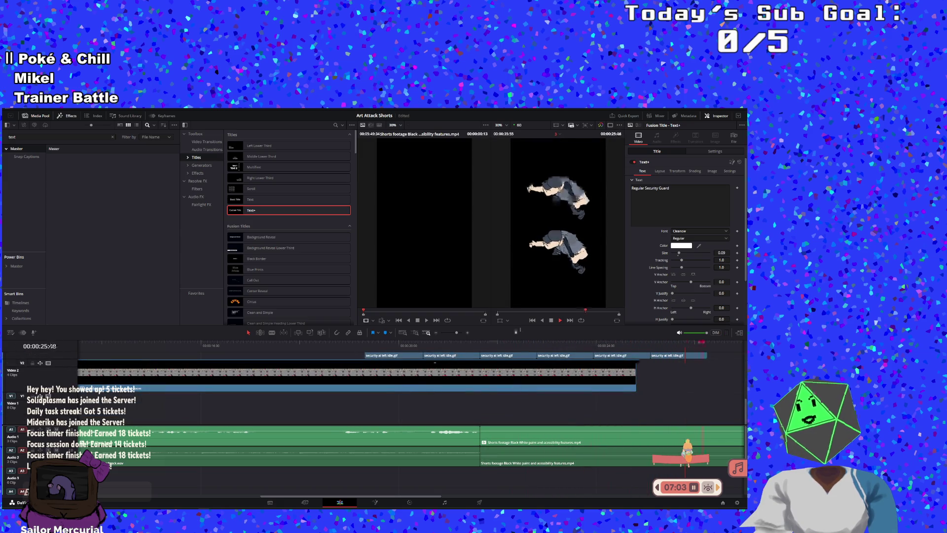
pyautogui.click(551, 320)
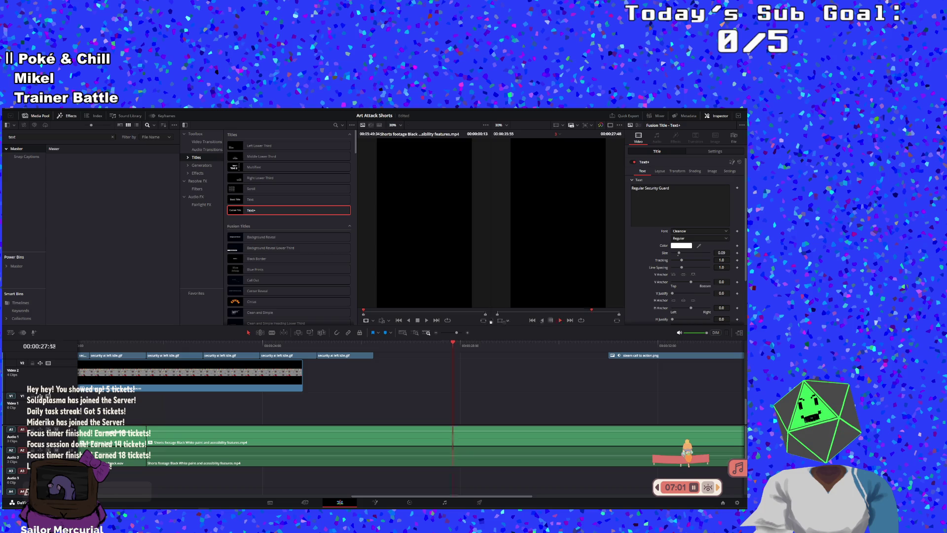
pyautogui.moveTo(457, 332); pyautogui.dragTo(456, 330)
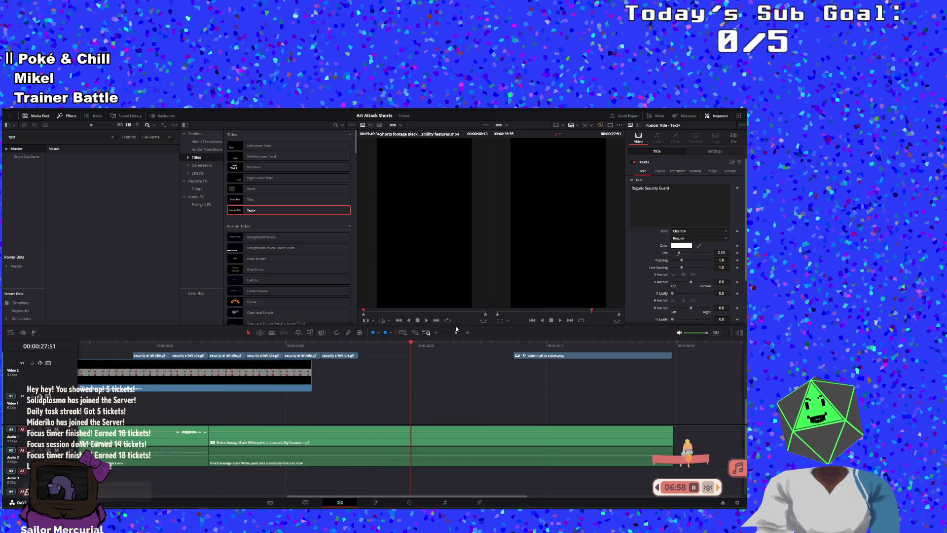
pyautogui.click(306, 448)
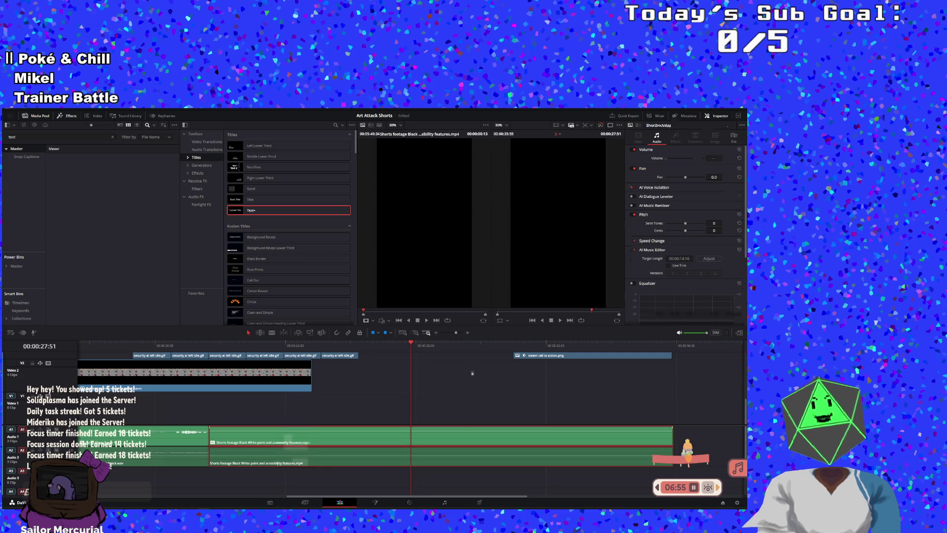
pyautogui.moveTo(456, 333); pyautogui.dragTo(455, 337)
pyautogui.moveTo(388, 431); pyautogui.dragTo(712, 442)
pyautogui.press('Delete')
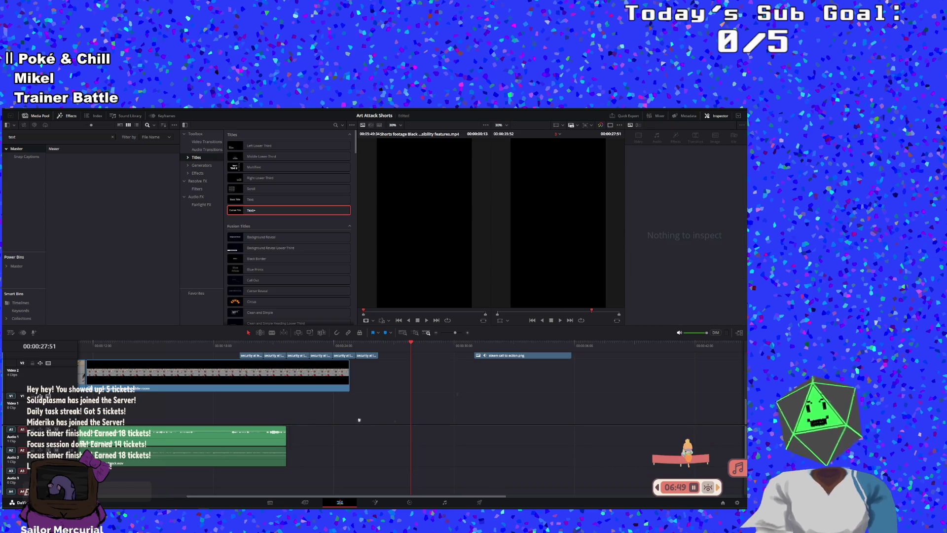
# - Extend the A1 and A2 audio clips about 14 seconds to a shared end, then play from 18:30
pyautogui.moveTo(286, 436); pyautogui.dragTo(623, 444)
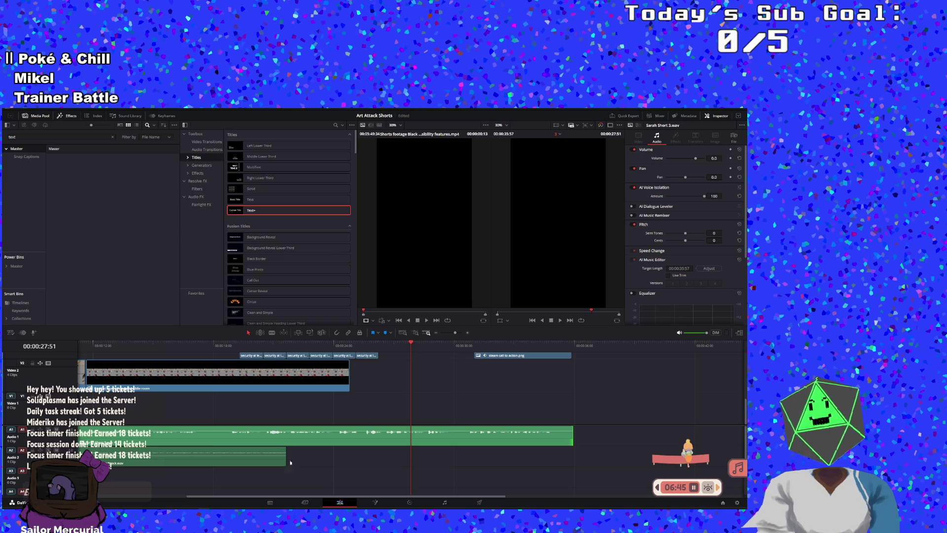
pyautogui.moveTo(285, 456); pyautogui.dragTo(572, 456)
pyautogui.scroll(2, 494, 404)
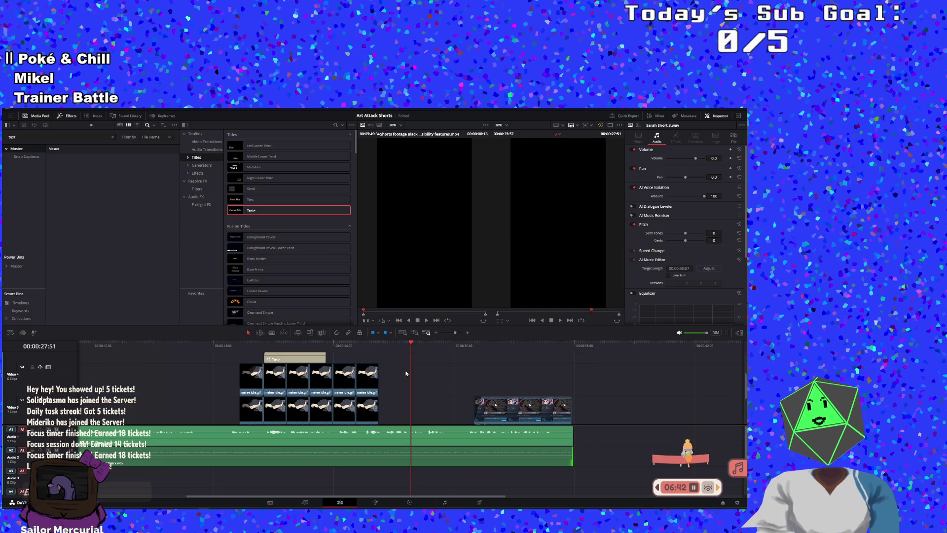
pyautogui.click(224, 342)
pyautogui.click(561, 321)
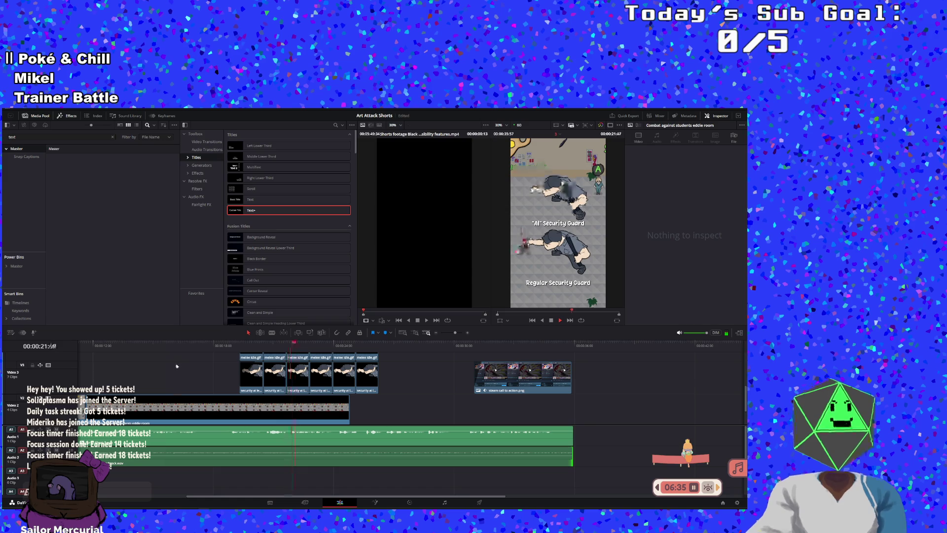
# - Review the Combat against students eddie room clip on V2 and stop playback at 16:02
pyautogui.press('Up')
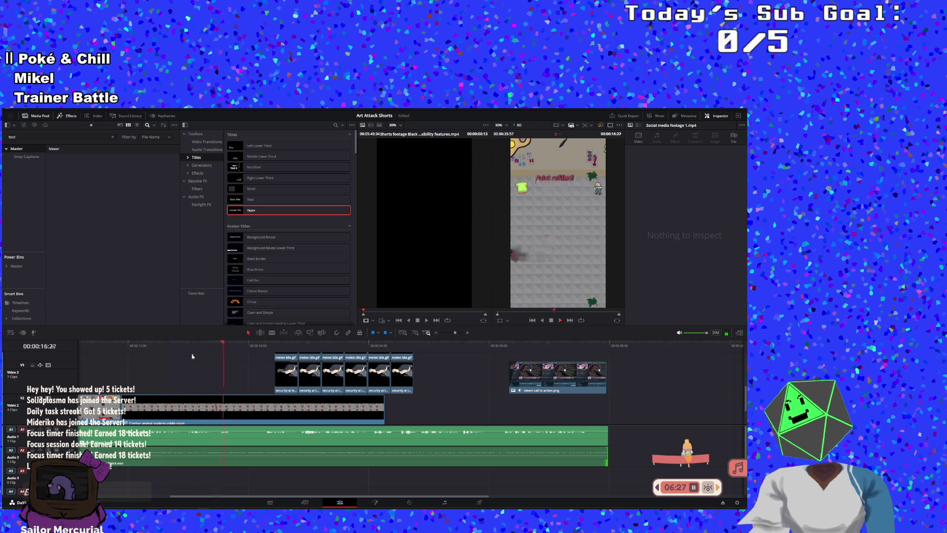
pyautogui.click(168, 408)
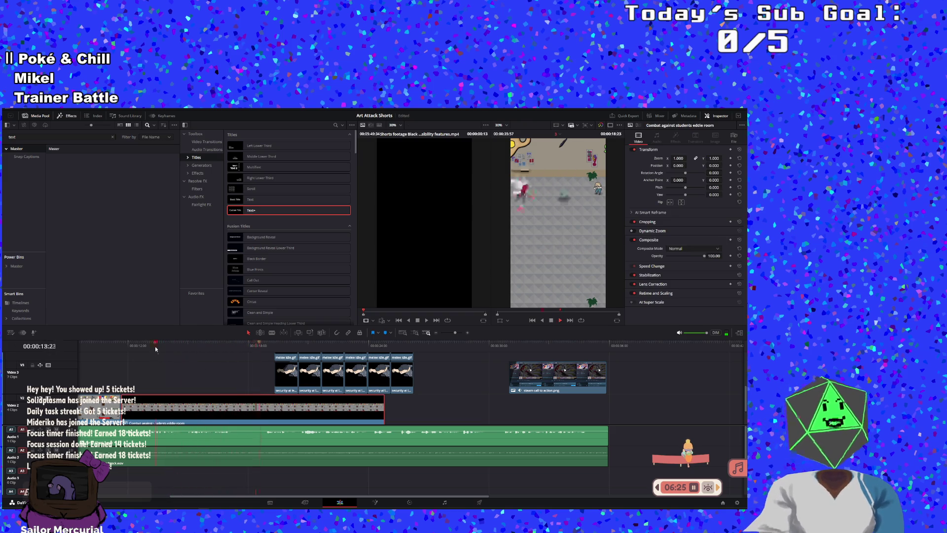
pyautogui.click(550, 321)
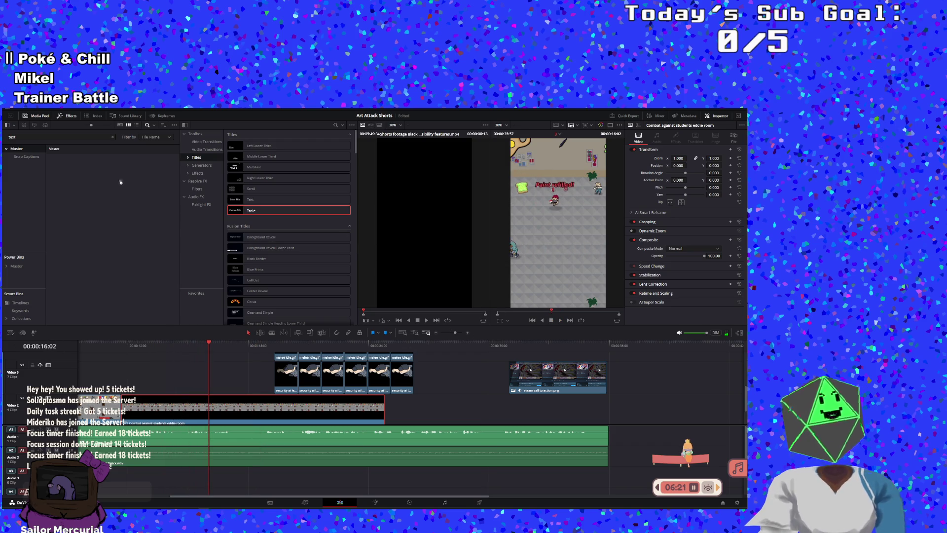
# - Toggle the Media Pool off and on and put the cursor in its search field
pyautogui.click(37, 116)
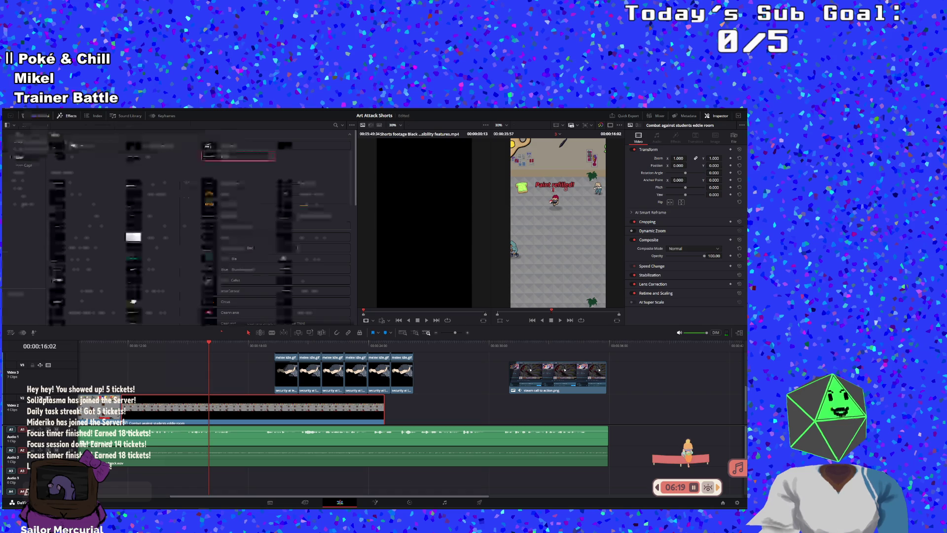
pyautogui.click(41, 117)
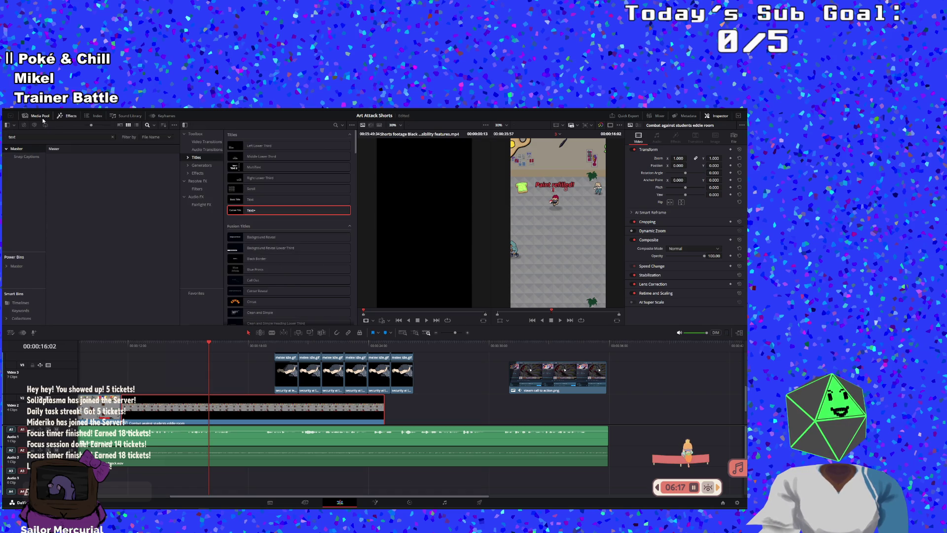
pyautogui.click(72, 138)
# - Search the Media Pool and open the Combat against students eddie room compound clip
pyautogui.press('BackSpace')
pyautogui.press('BackSpace')
pyautogui.press('BackSpace')
pyautogui.write('nor')
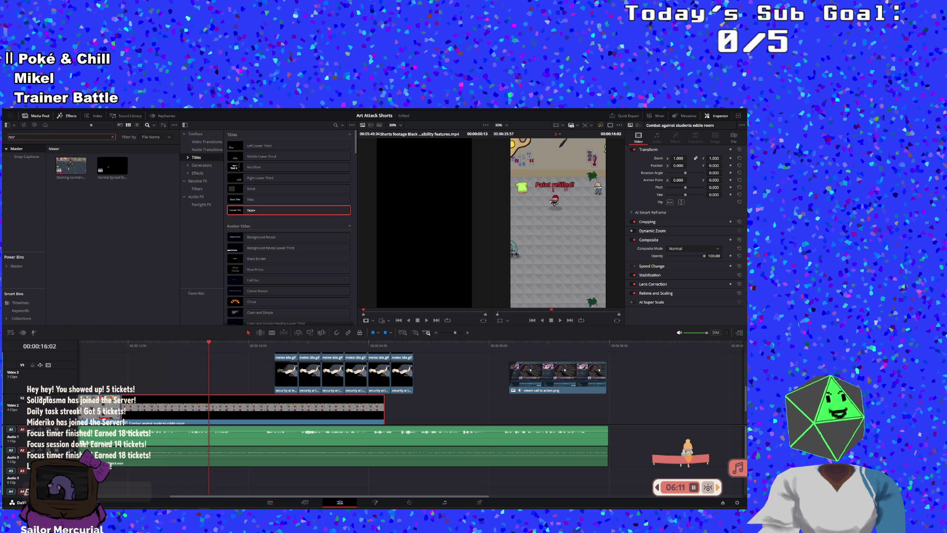
pyautogui.press('BackSpace')
pyautogui.press('BackSpace')
pyautogui.press('BackSpace')
pyautogui.write('screen')
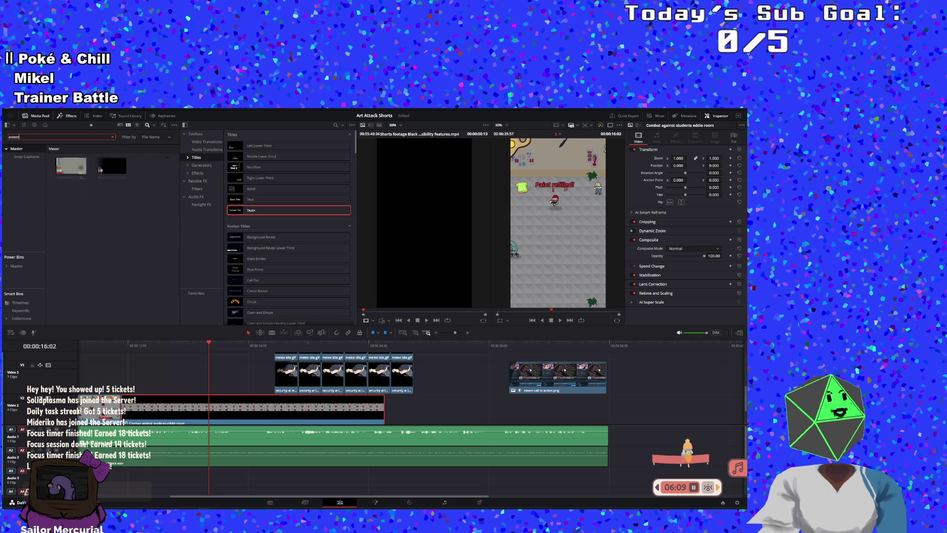
pyautogui.write('e')
pyautogui.write('tu')
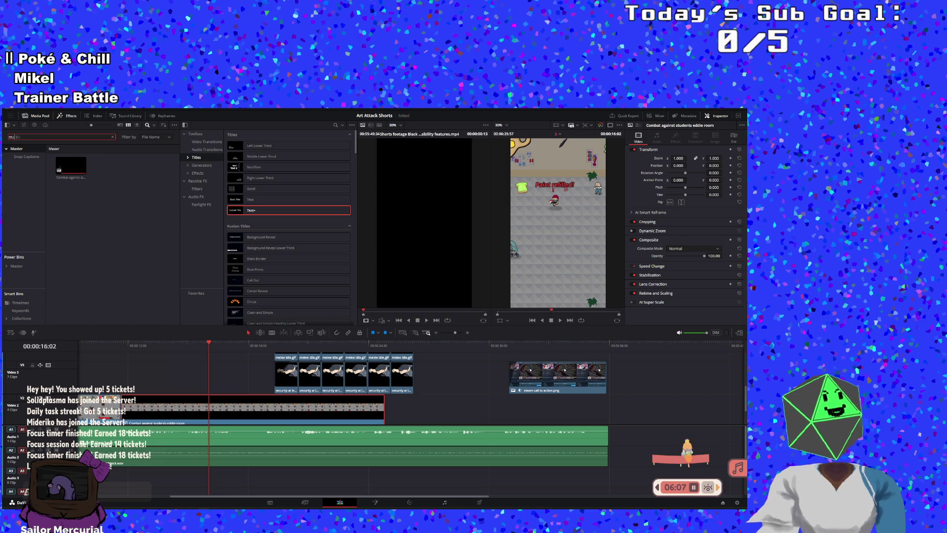
pyautogui.doubleClick(72, 178)
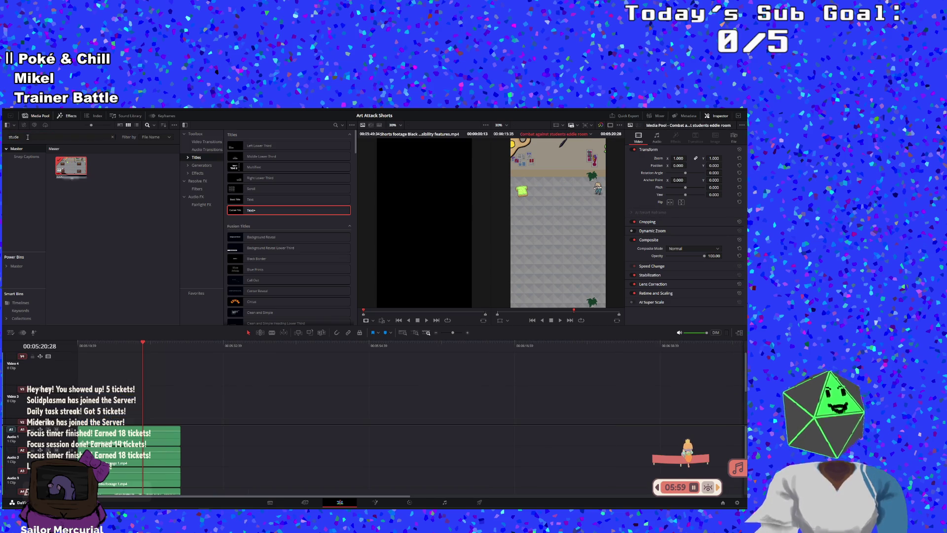
# - Search the Media Pool for 'combat' to list the combat clips
pyautogui.press('BackSpace')
pyautogui.press('BackSpace')
pyautogui.press('BackSpace')
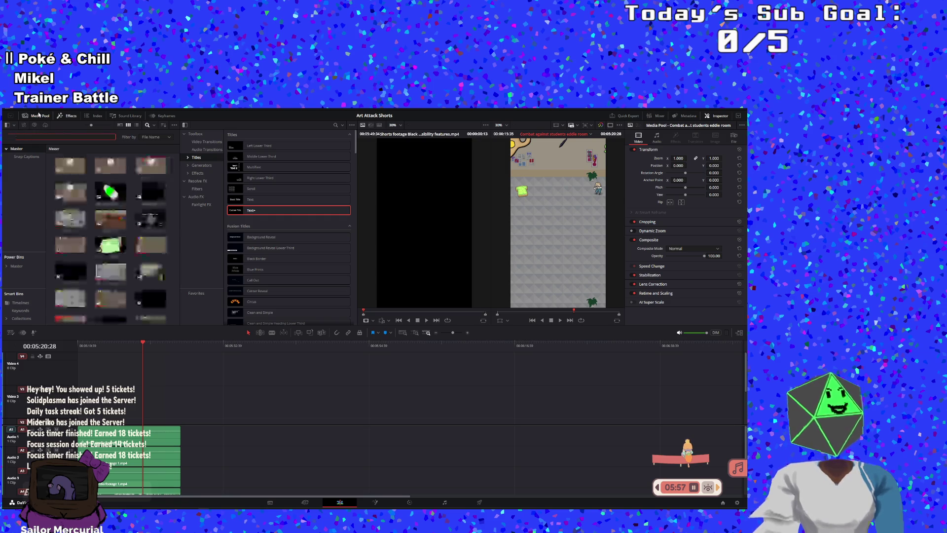
pyautogui.write('normal')
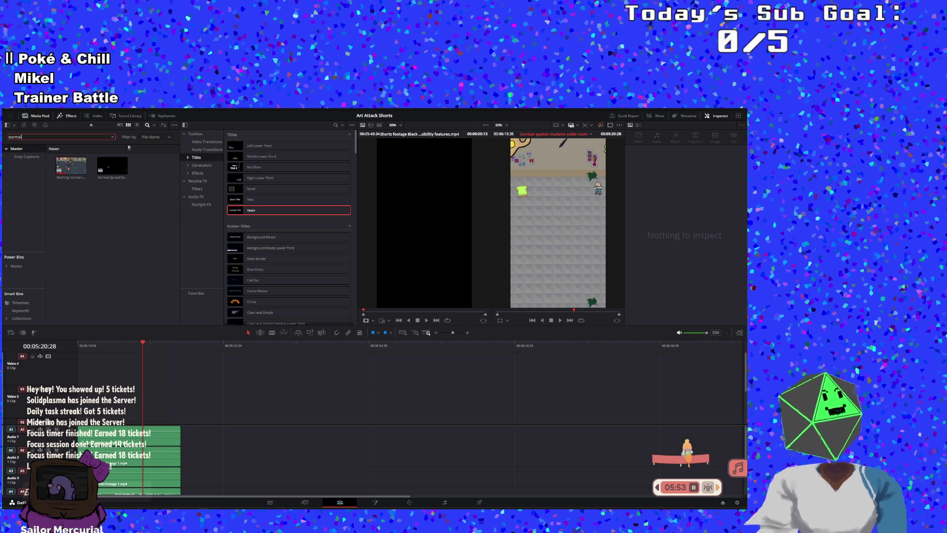
pyautogui.press('BackSpace')
pyautogui.press('BackSpace')
pyautogui.press('BackSpace')
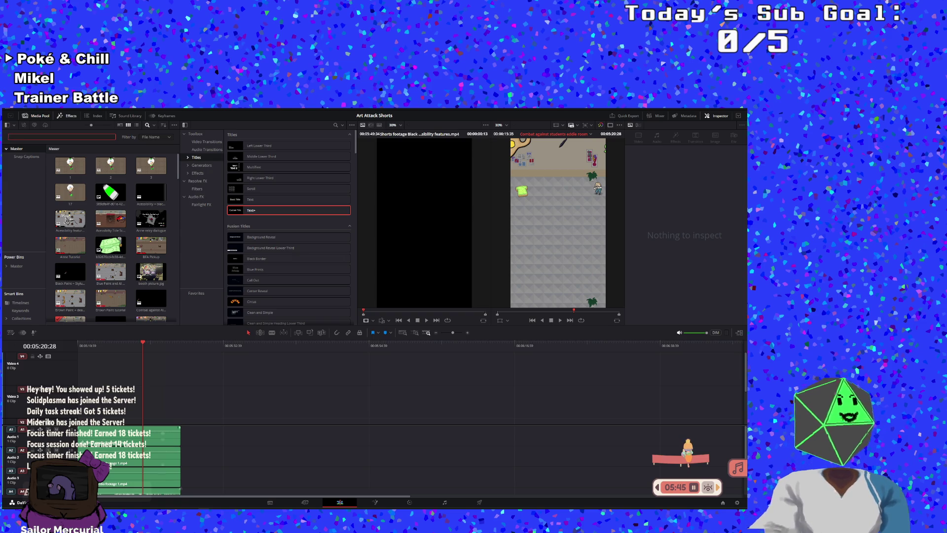
pyautogui.scroll(-1, 133, 284)
pyautogui.scroll(-1, 133, 283)
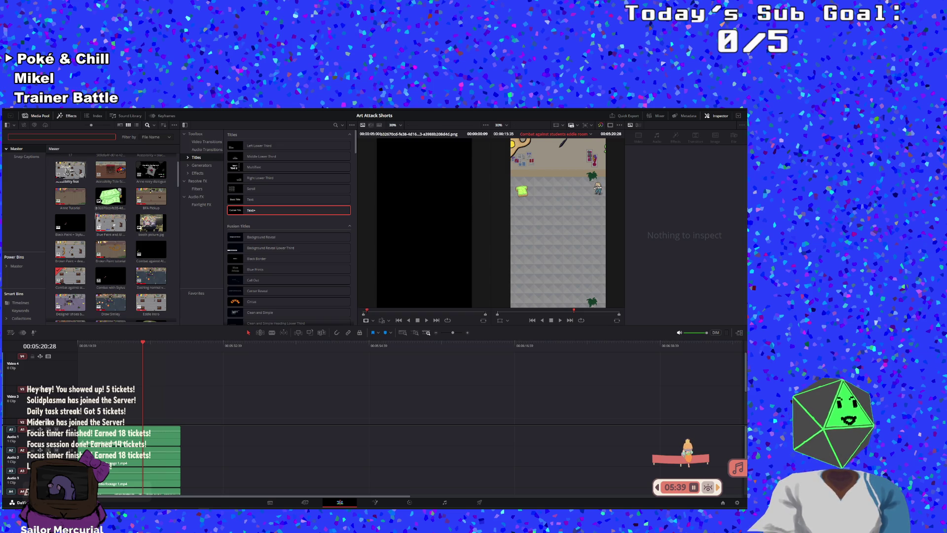
pyautogui.scroll(-1, 103, 240)
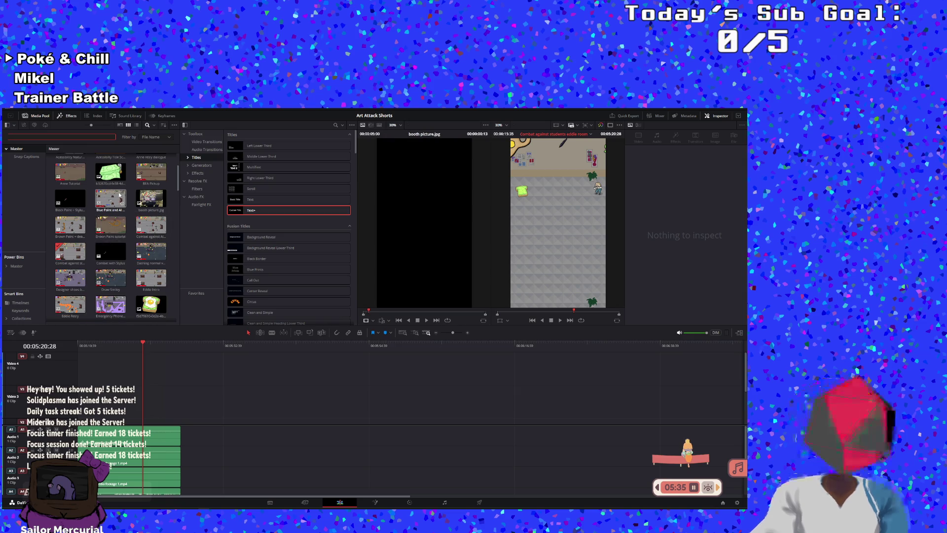
pyautogui.write('combat')
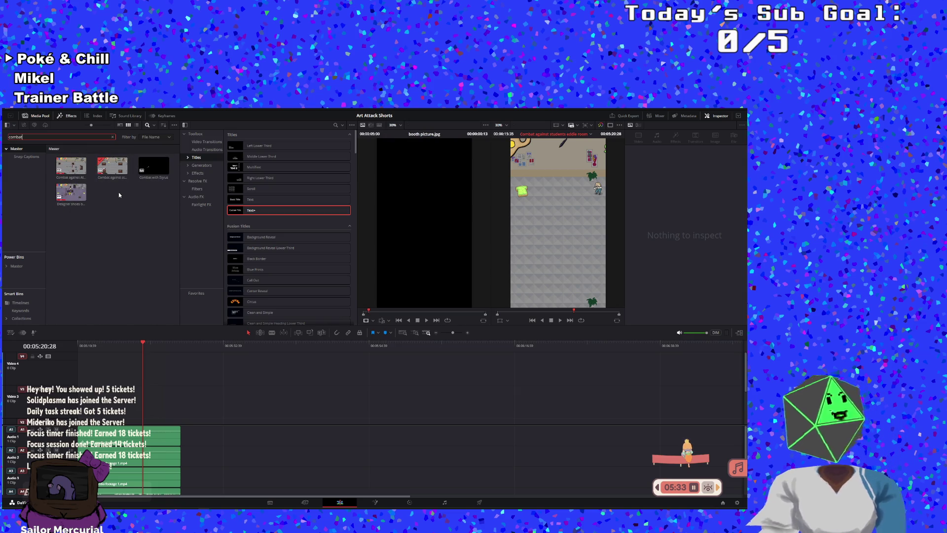
# - Inspect the Combat against AI enemies clip, then bring up the timeline list dropdown
pyautogui.click(110, 178)
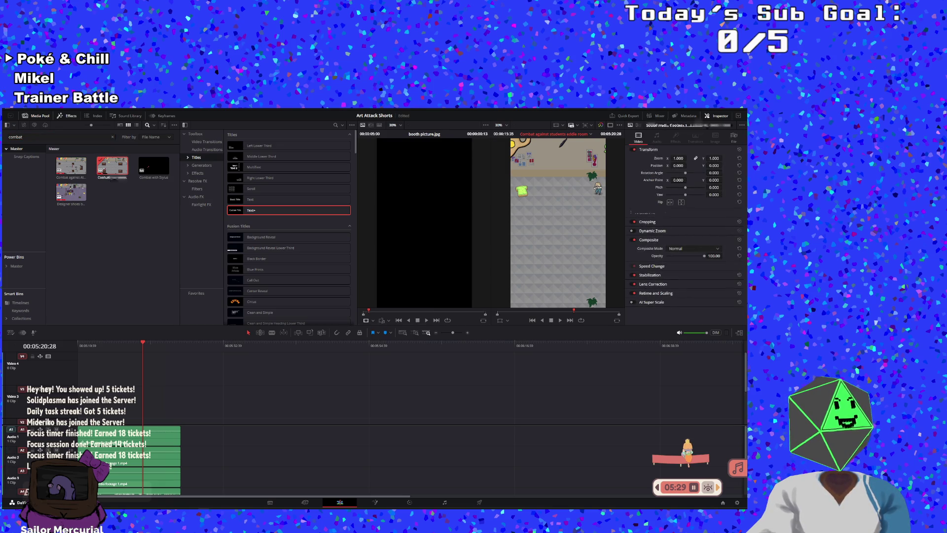
pyautogui.click(108, 187)
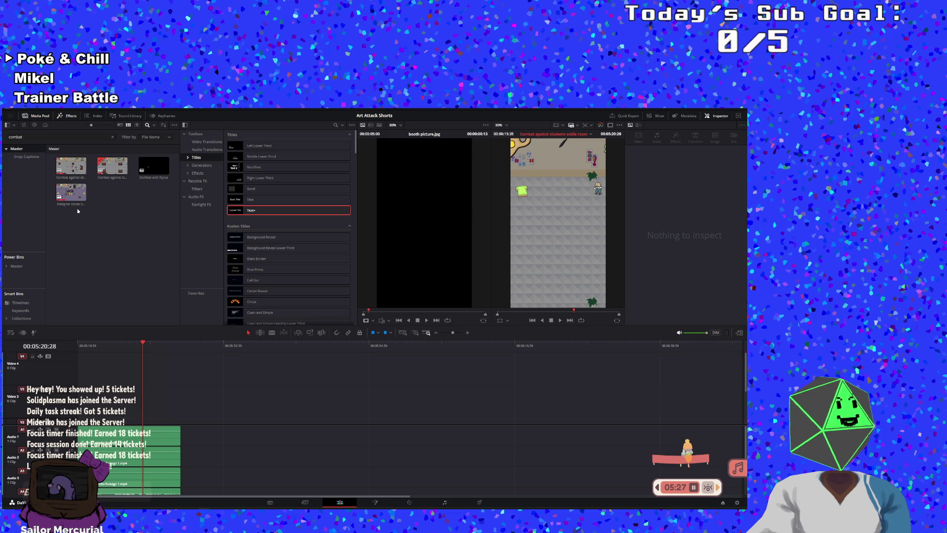
pyautogui.click(73, 172)
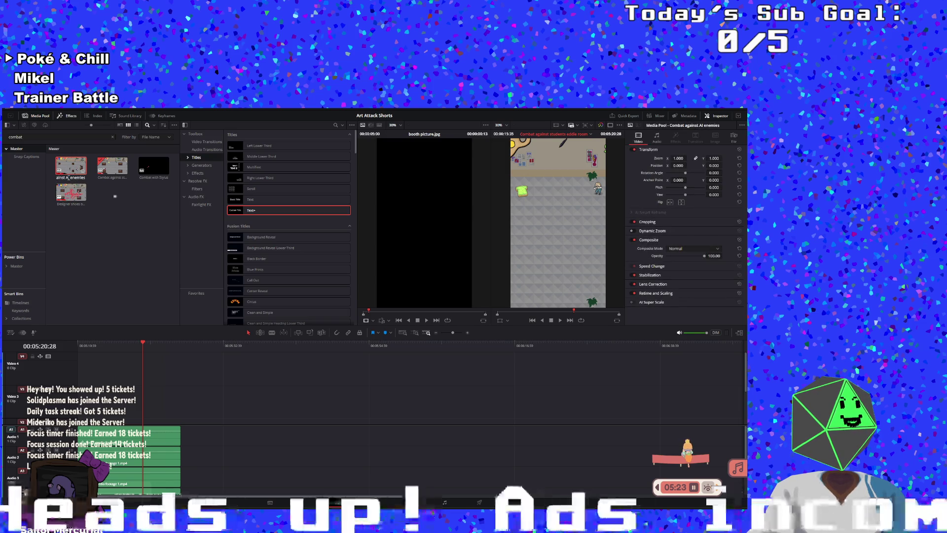
pyautogui.click(136, 250)
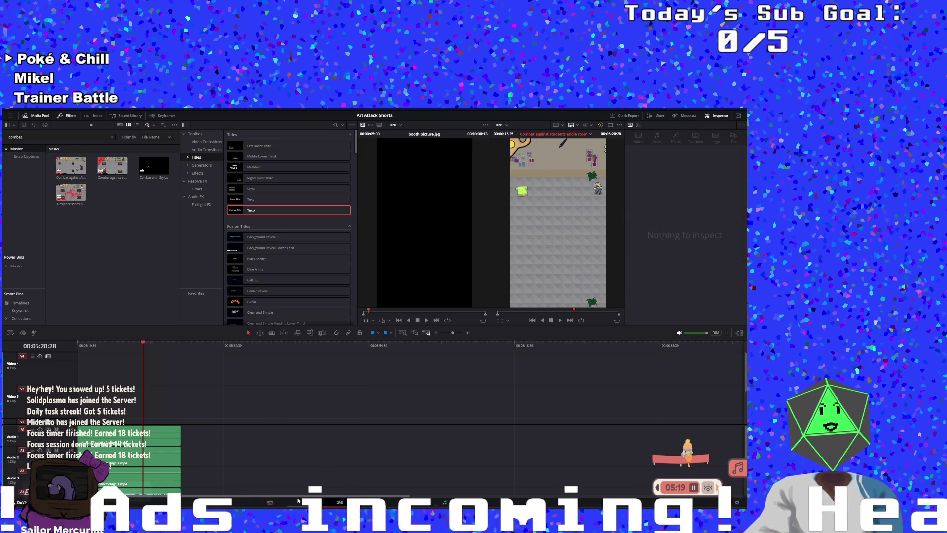
pyautogui.click(550, 138)
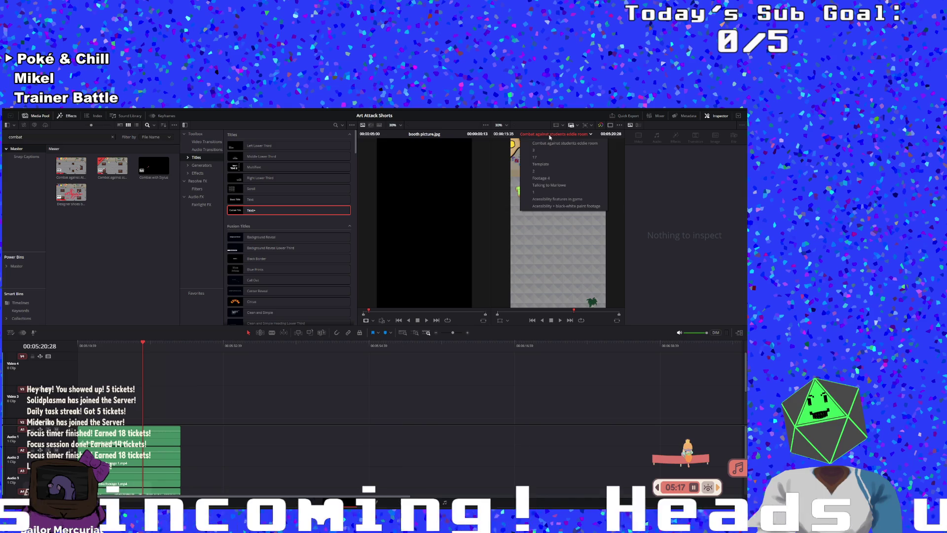
# - In the vertical shorts timeline, place Combat against AI enemies on Video 2 after existing footage
pyautogui.click(545, 154)
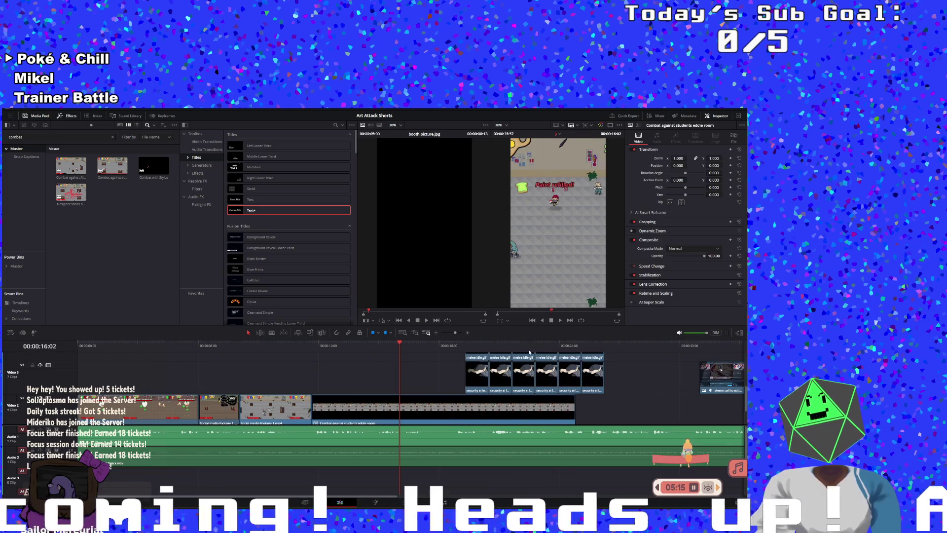
pyautogui.moveTo(71, 166)
pyautogui.mouseDown()
pyautogui.moveTo(222, 336)
pyautogui.moveTo(288, 373)
pyautogui.moveTo(670, 367)
pyautogui.moveTo(653, 356)
pyautogui.mouseUp()
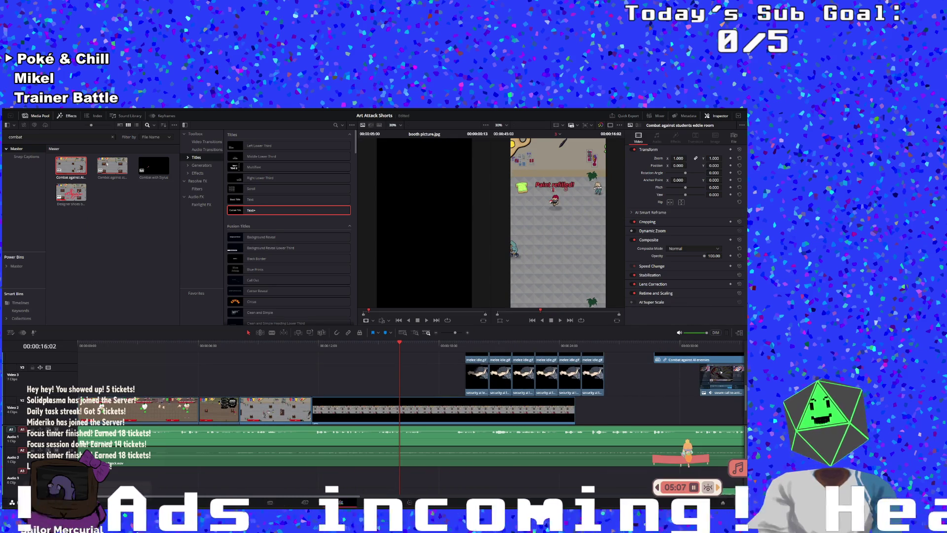
pyautogui.moveTo(368, 496); pyautogui.dragTo(426, 498)
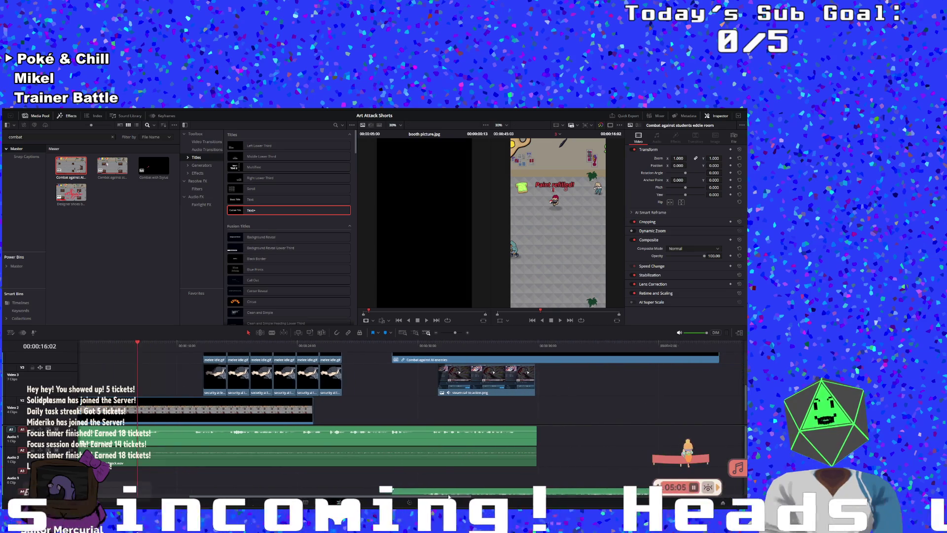
pyautogui.moveTo(493, 490)
pyautogui.mouseDown()
pyautogui.moveTo(690, 438)
pyautogui.moveTo(500, 362)
pyautogui.mouseUp()
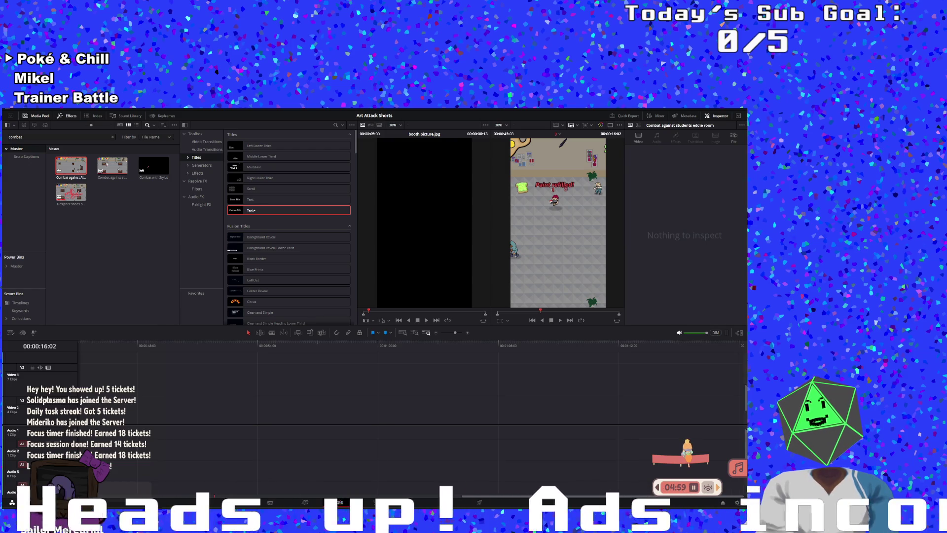
pyautogui.moveTo(471, 497); pyautogui.dragTo(105, 474)
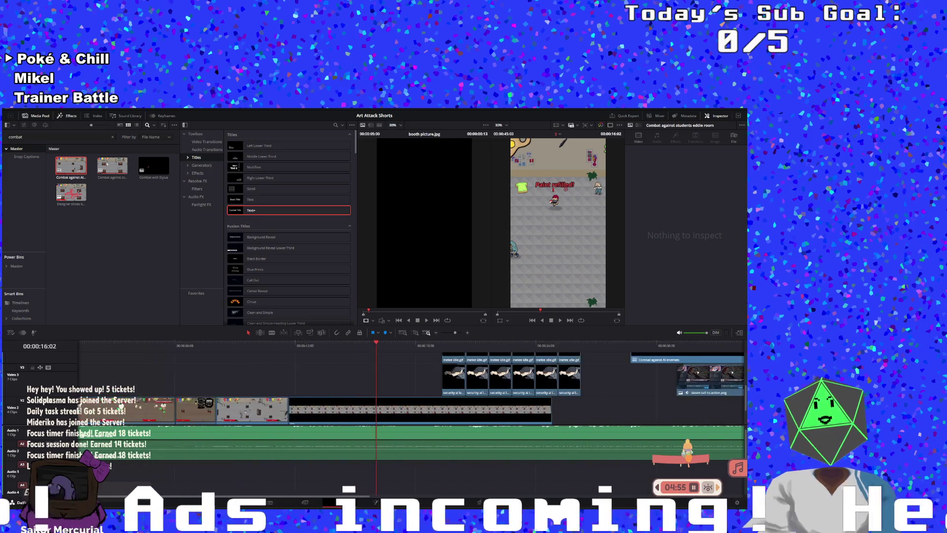
pyautogui.moveTo(653, 361)
pyautogui.mouseDown()
pyautogui.moveTo(646, 412)
pyautogui.moveTo(395, 415)
pyautogui.mouseUp()
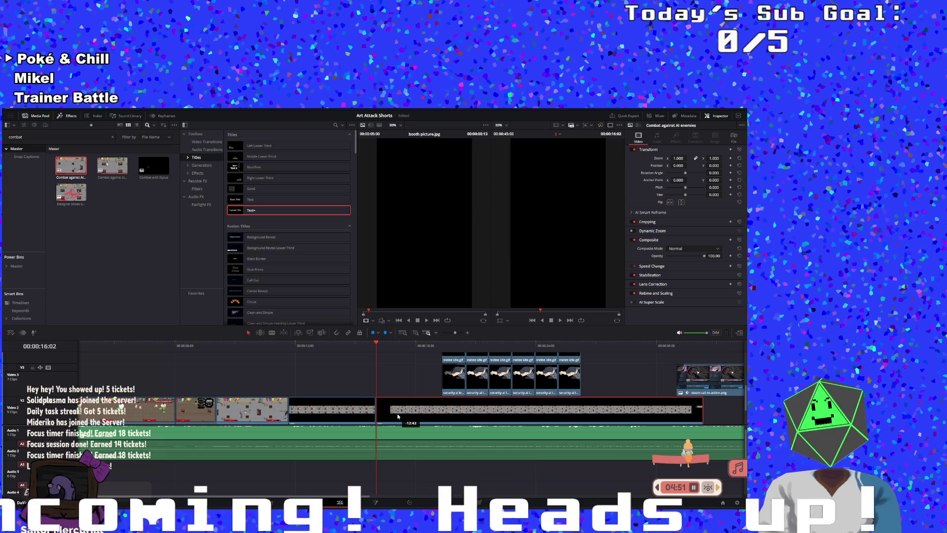
# - Preview the newly added combat clip from about 11 seconds
pyautogui.click(289, 348)
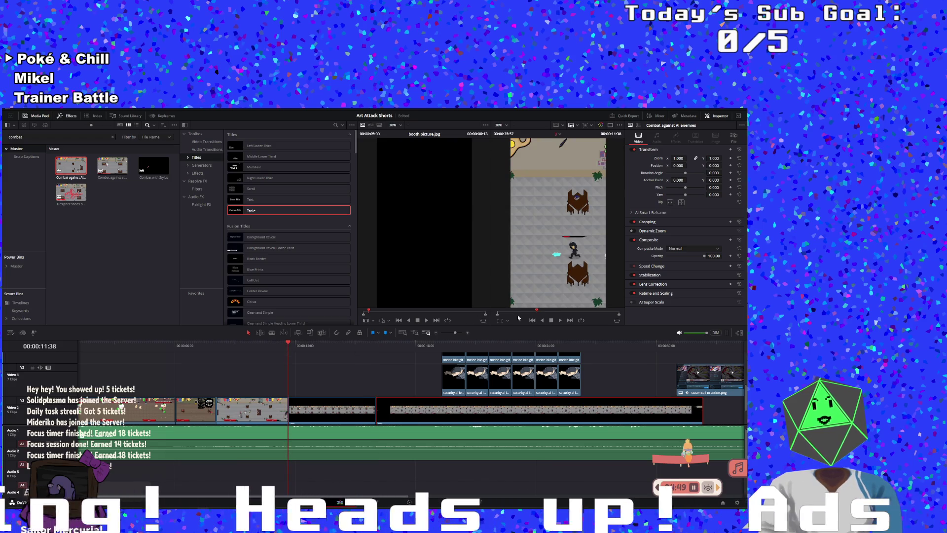
pyautogui.click(559, 320)
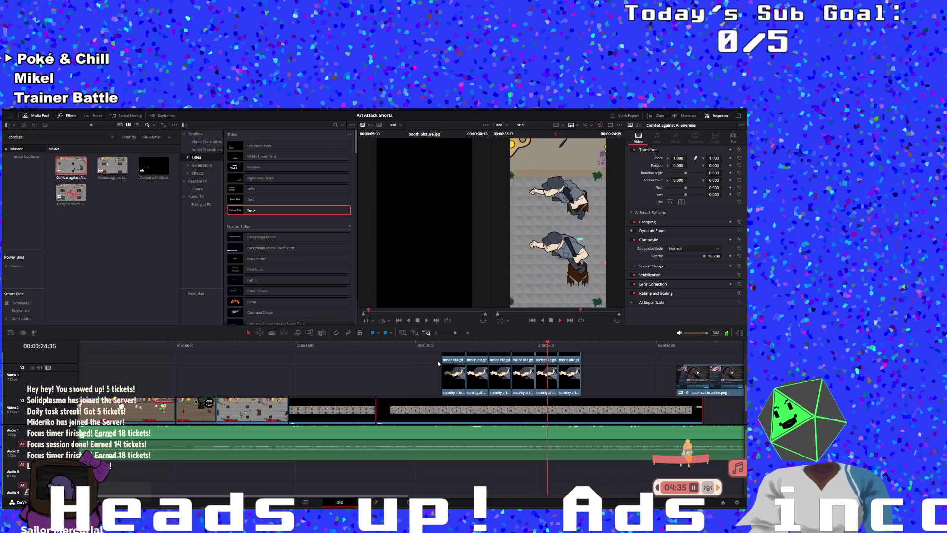
pyautogui.scroll(3, 446, 381)
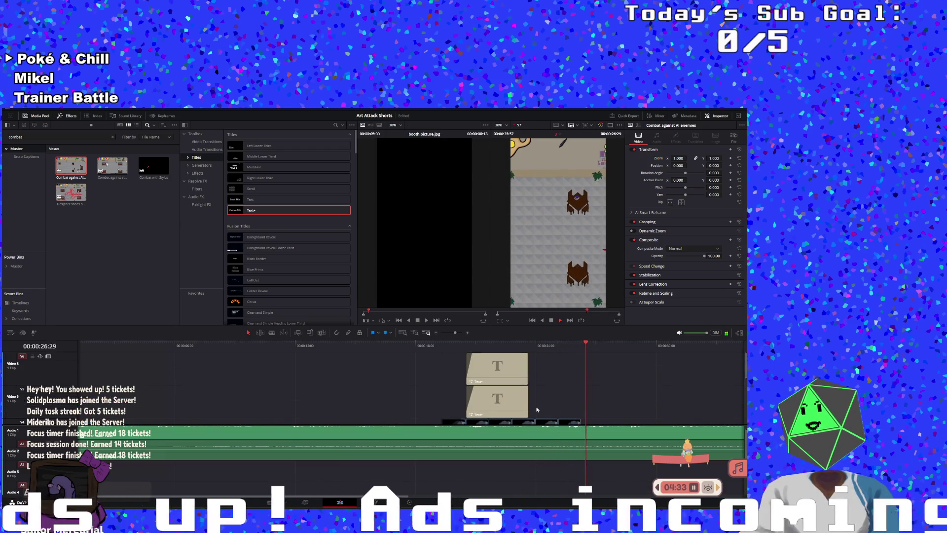
# - Extend the Video 5 and Video 6 Text+ labels further right over the combat footage
pyautogui.moveTo(527, 406); pyautogui.dragTo(578, 403)
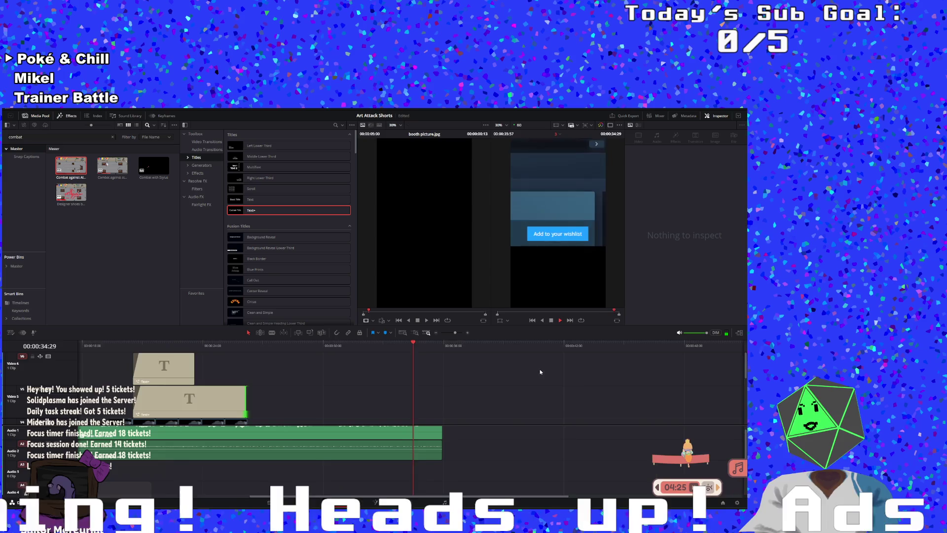
pyautogui.moveTo(194, 357); pyautogui.dragTo(242, 356)
pyautogui.click(122, 345)
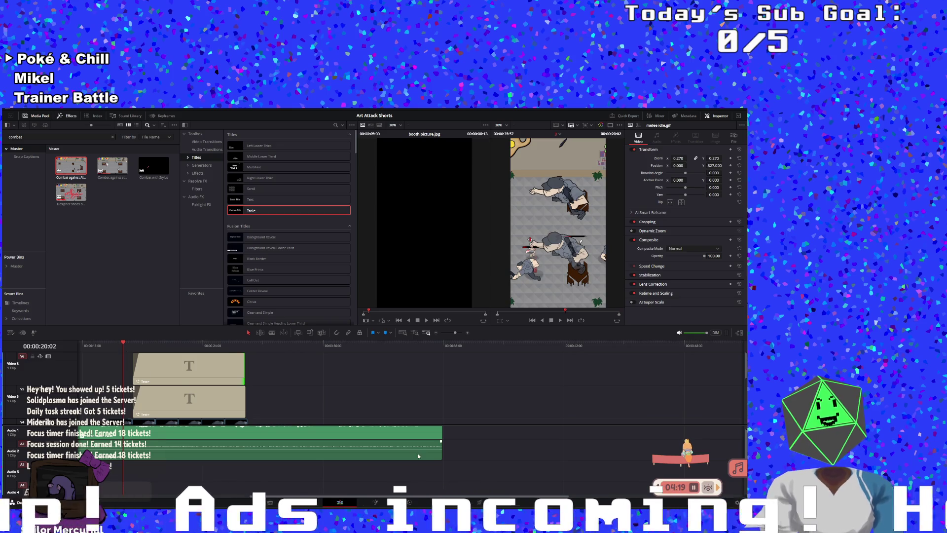
# - Check the background audio, steam call-to-action and combat clips, then return to the timeline start
pyautogui.click(395, 445)
pyautogui.scroll(-5, 324, 414)
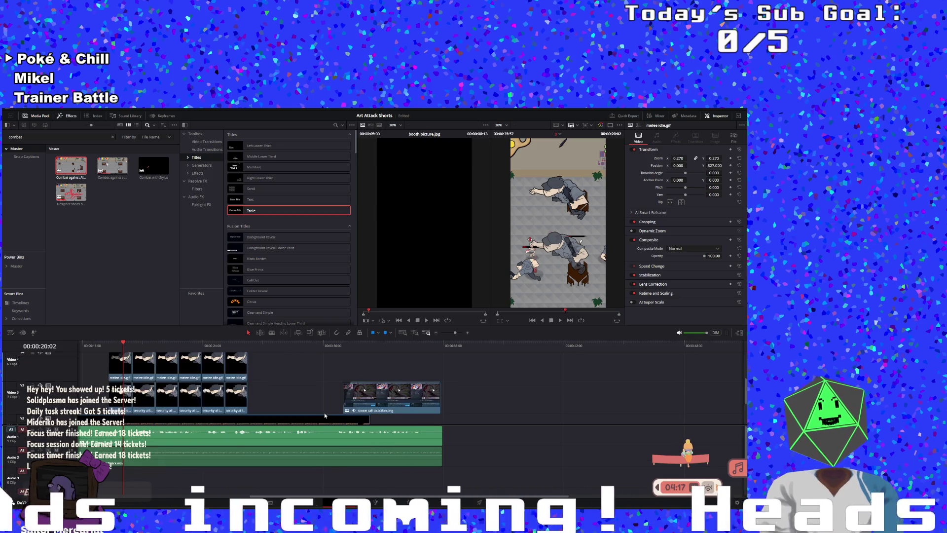
pyautogui.scroll(2, 377, 395)
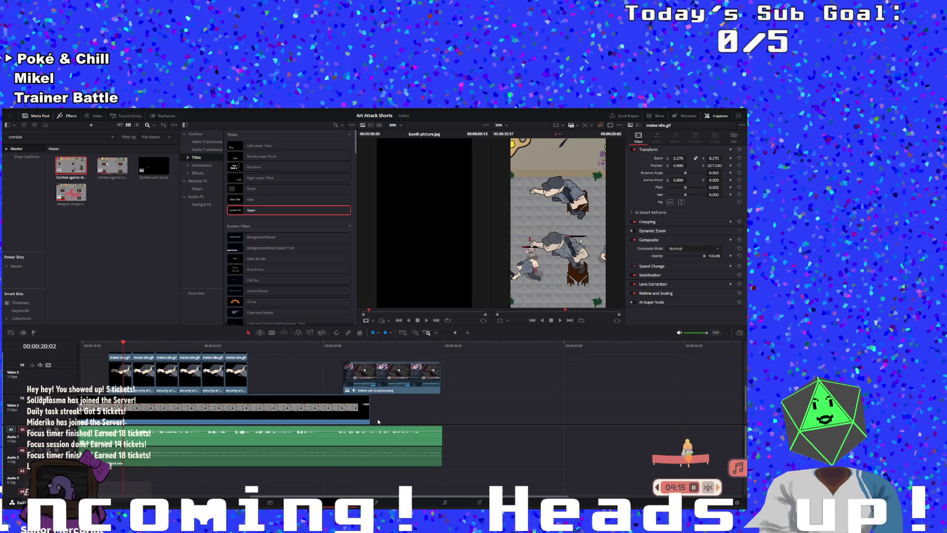
pyautogui.click(370, 417)
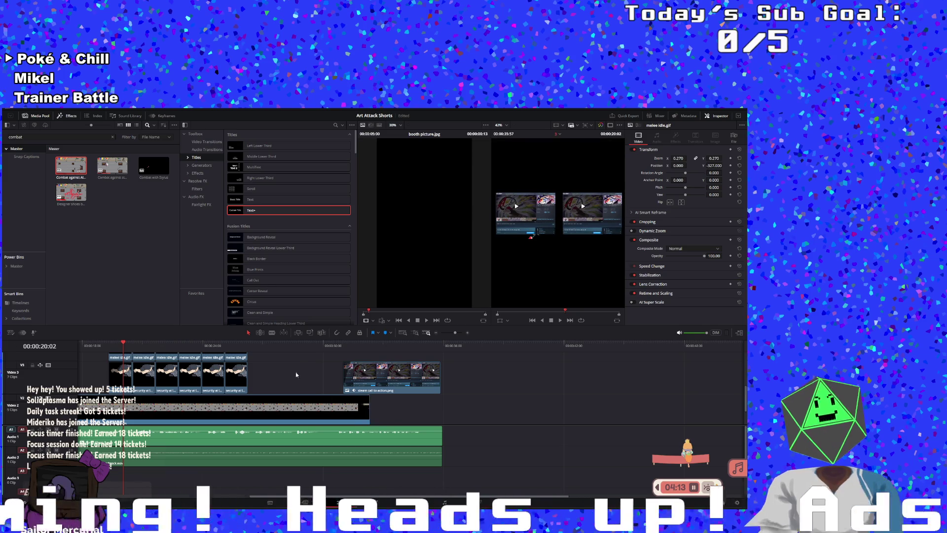
pyautogui.click(139, 212)
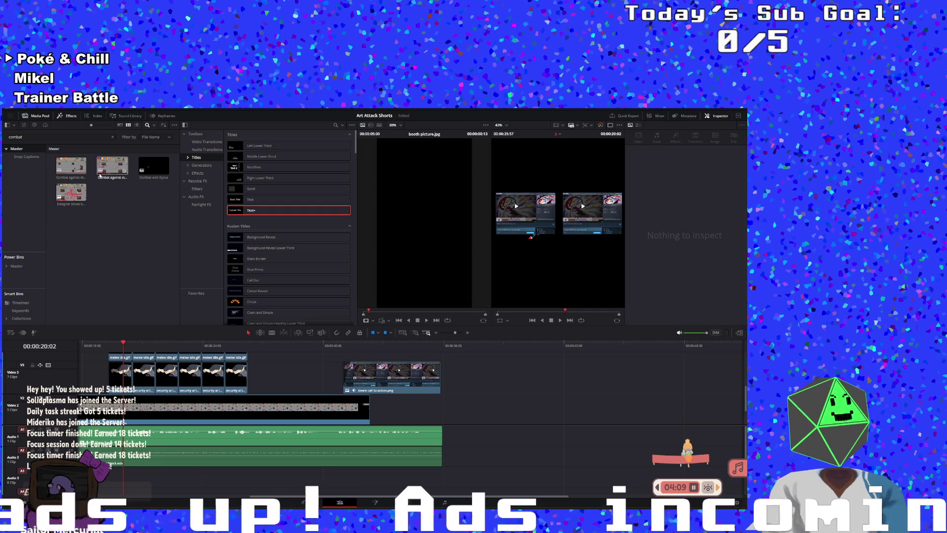
pyautogui.click(178, 400)
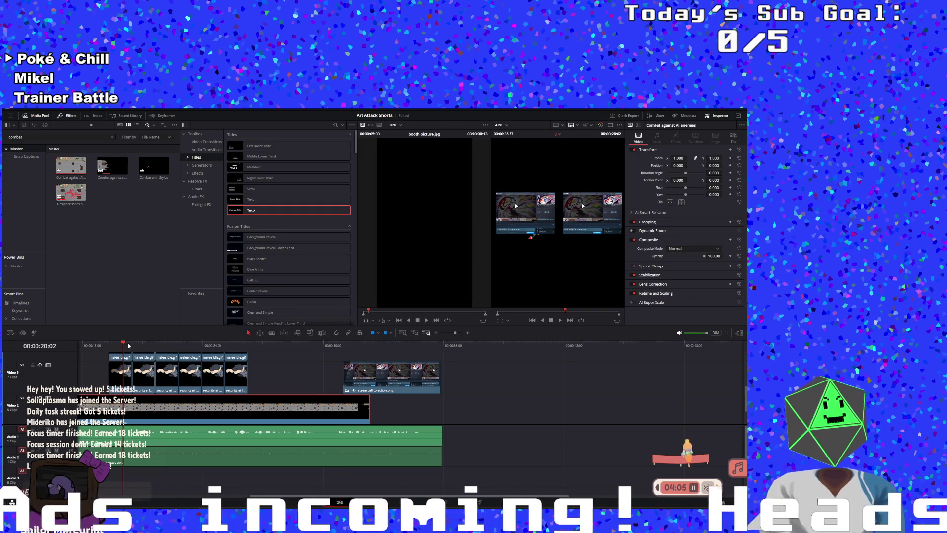
pyautogui.press('Home')
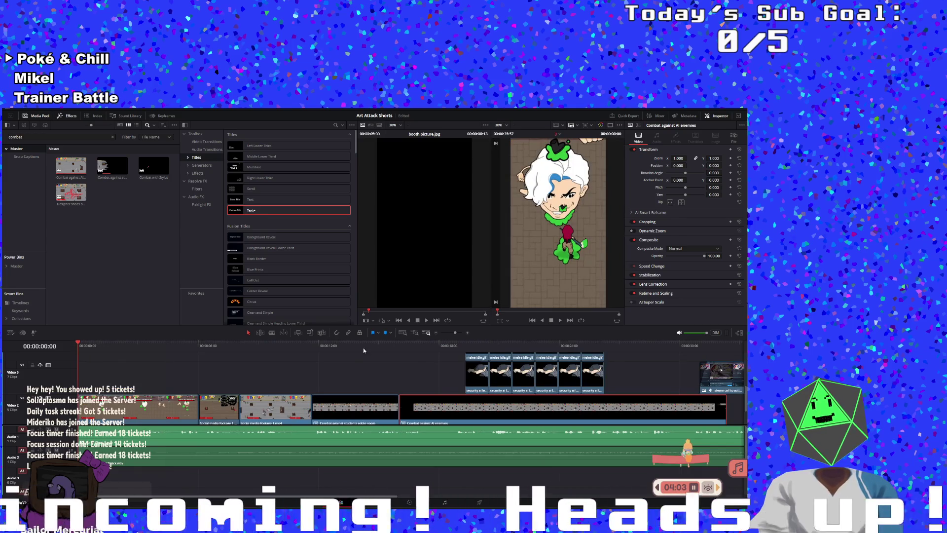
# - Decompose the Video 2 compound clip in place after undoing a trial reposition
pyautogui.click(309, 350)
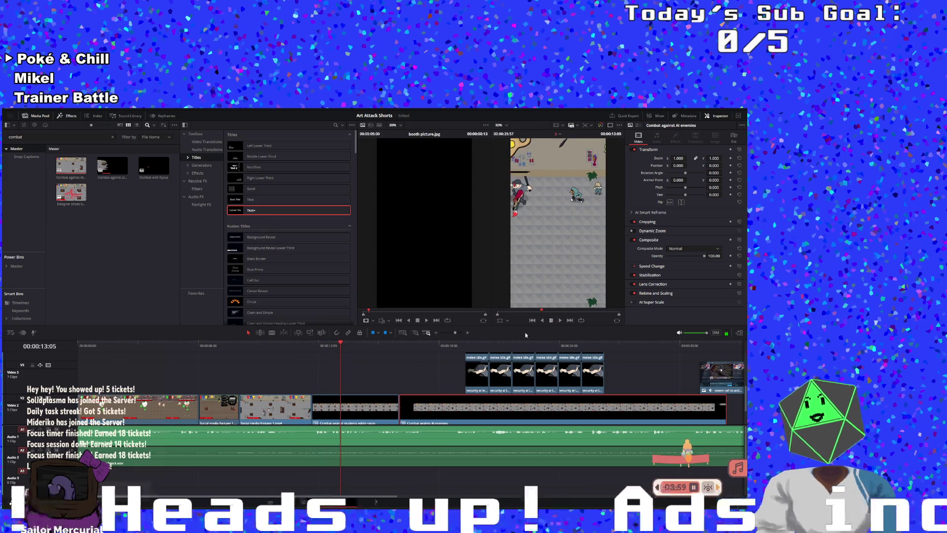
pyautogui.moveTo(554, 251)
pyautogui.mouseDown()
pyautogui.moveTo(575, 255)
pyautogui.moveTo(558, 247)
pyautogui.mouseUp()
pyautogui.hotkey('ctrl', 'z')
pyautogui.rightClick(332, 410)
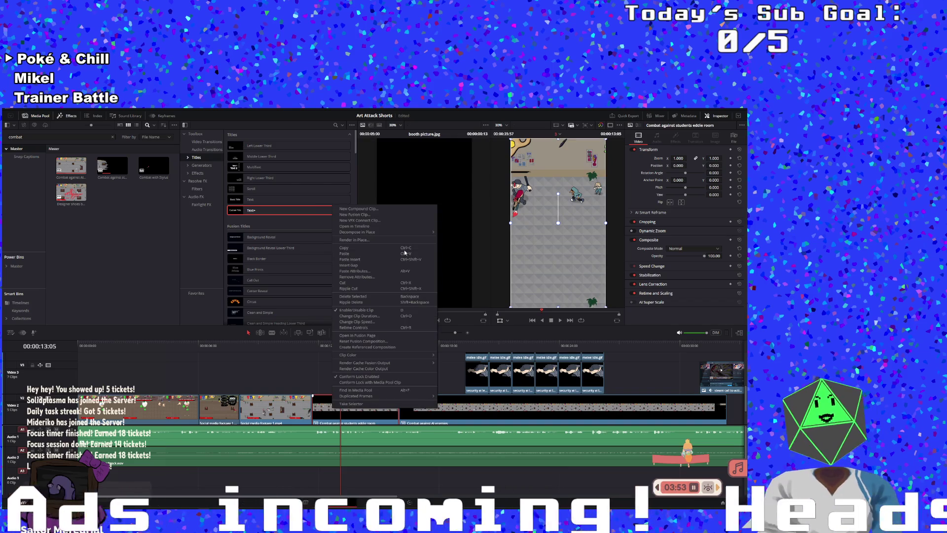
pyautogui.click(443, 233)
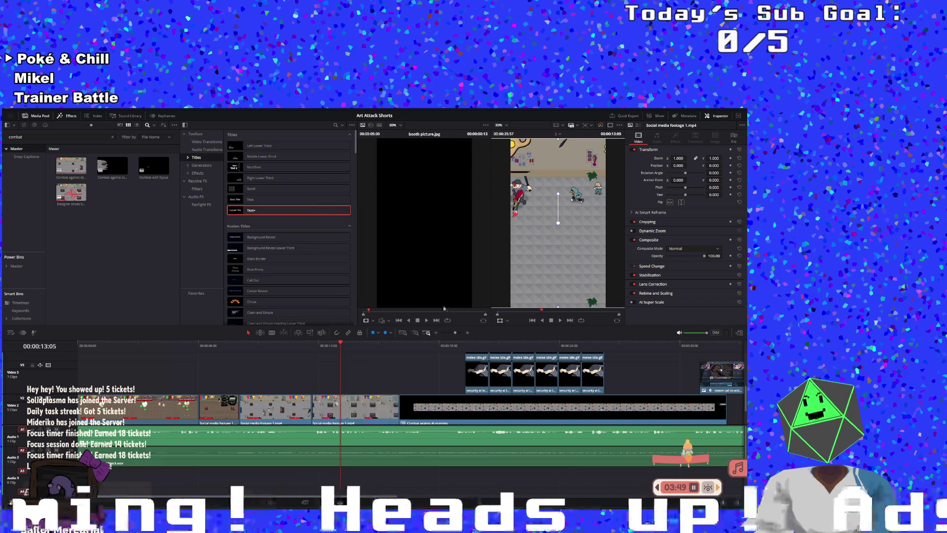
# - Shift the footage right to Position X 125.473 and play back from 11:36
pyautogui.moveTo(530, 257); pyautogui.dragTo(567, 256)
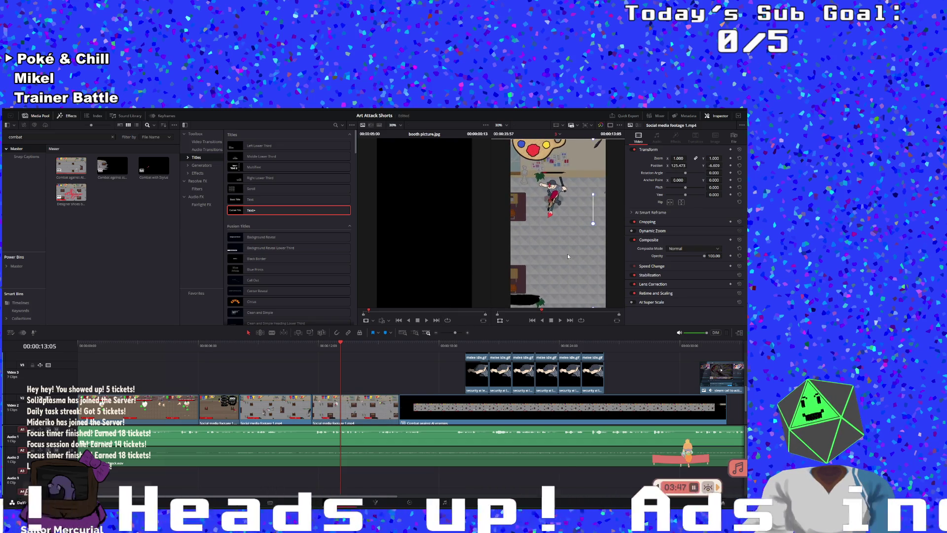
pyautogui.click(311, 346)
pyautogui.click(560, 321)
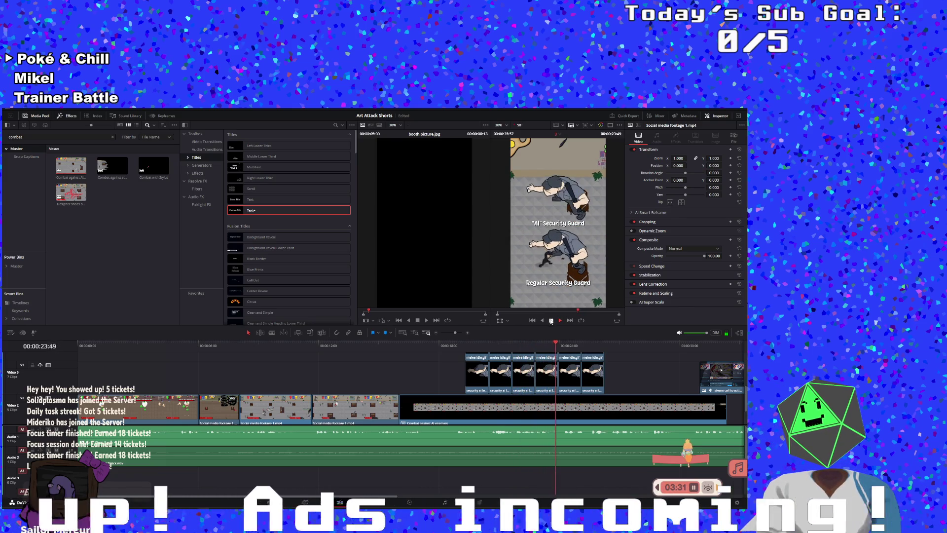
# - Stop playback and select the Regular Security Guard title clip on the top track
pyautogui.click(557, 278)
pyautogui.scroll(2, 508, 379)
pyautogui.click(480, 389)
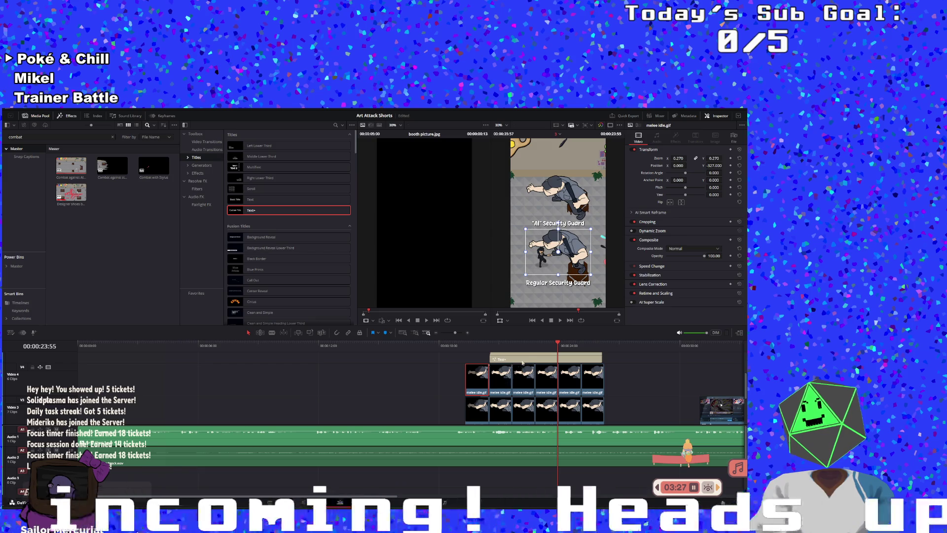
pyautogui.click(511, 360)
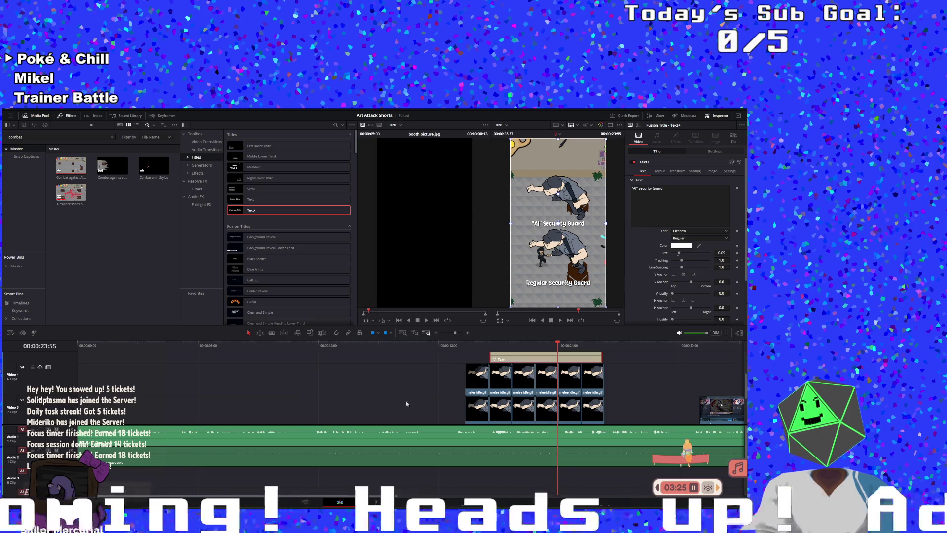
pyautogui.scroll(2, 407, 403)
pyautogui.click(509, 359)
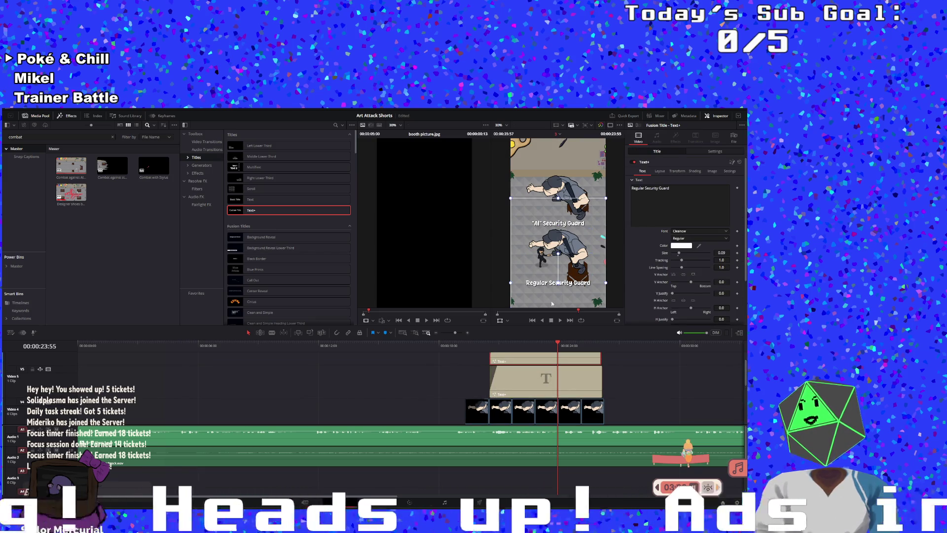
# - View the title's Settings and Layout options, then move the lower label later in time
pyautogui.click(727, 172)
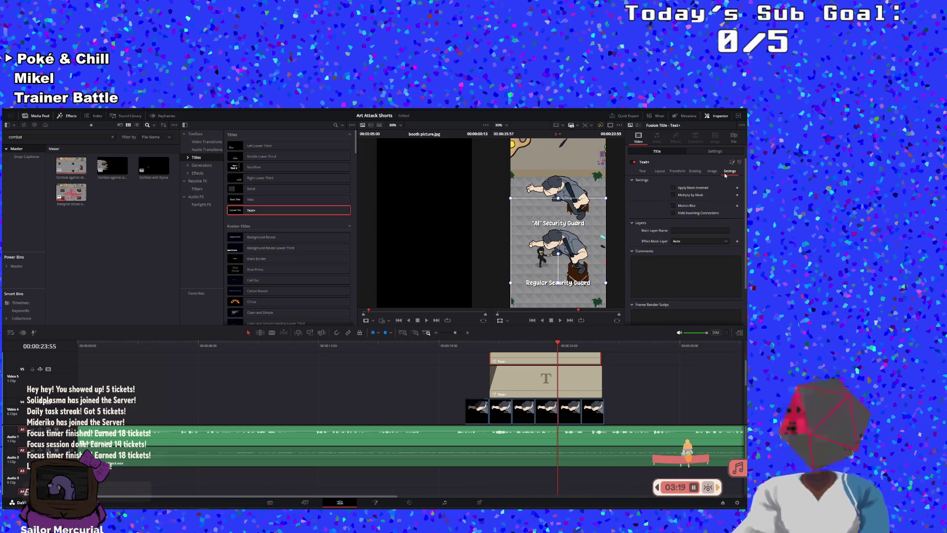
pyautogui.click(665, 171)
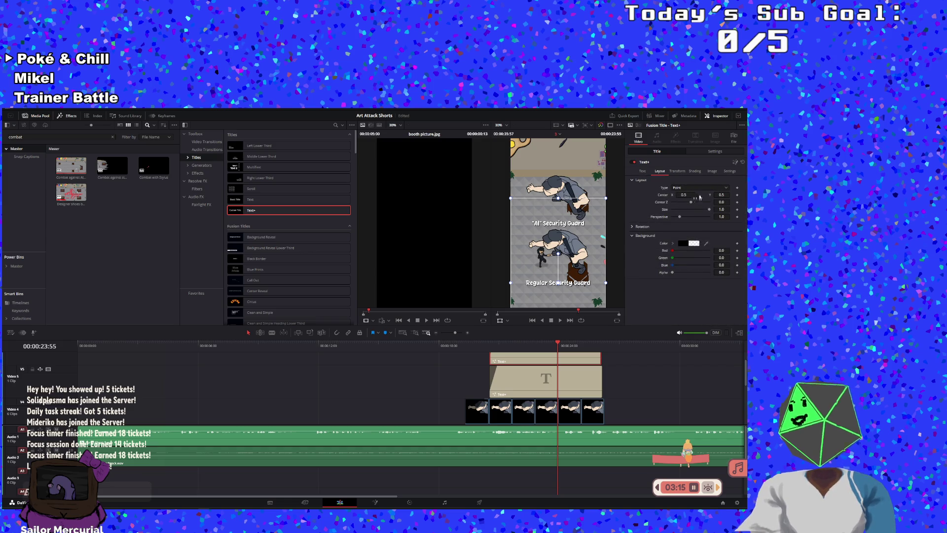
pyautogui.moveTo(545, 379)
pyautogui.mouseDown()
pyautogui.moveTo(604, 380)
pyautogui.moveTo(614, 366)
pyautogui.moveTo(658, 365)
pyautogui.mouseUp()
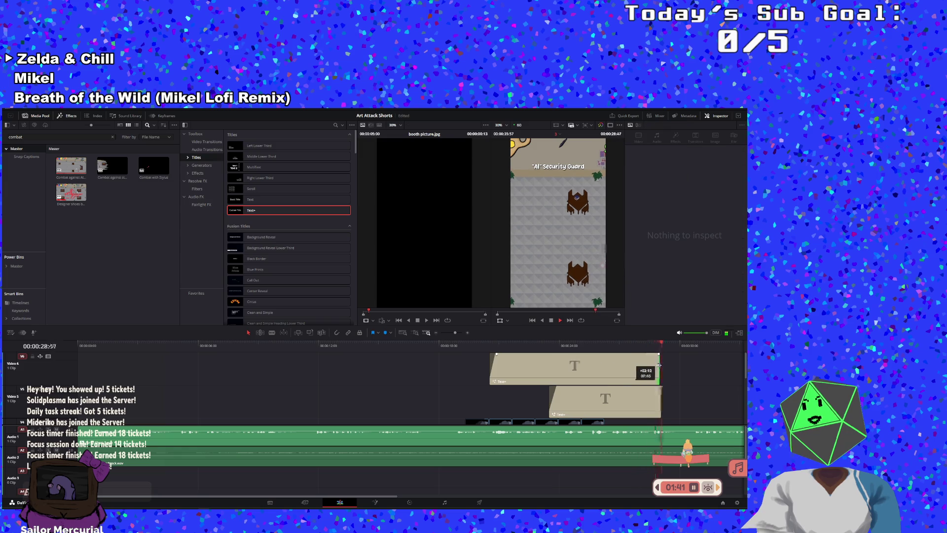
# - Extend the Video 5 label to start earlier and make the Video 6 label start later
pyautogui.click(466, 342)
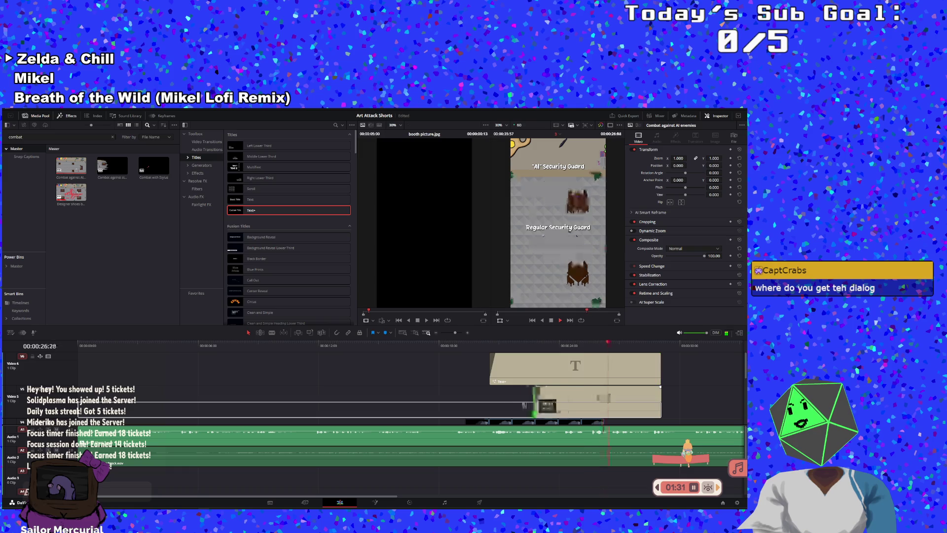
pyautogui.moveTo(549, 401); pyautogui.dragTo(483, 401)
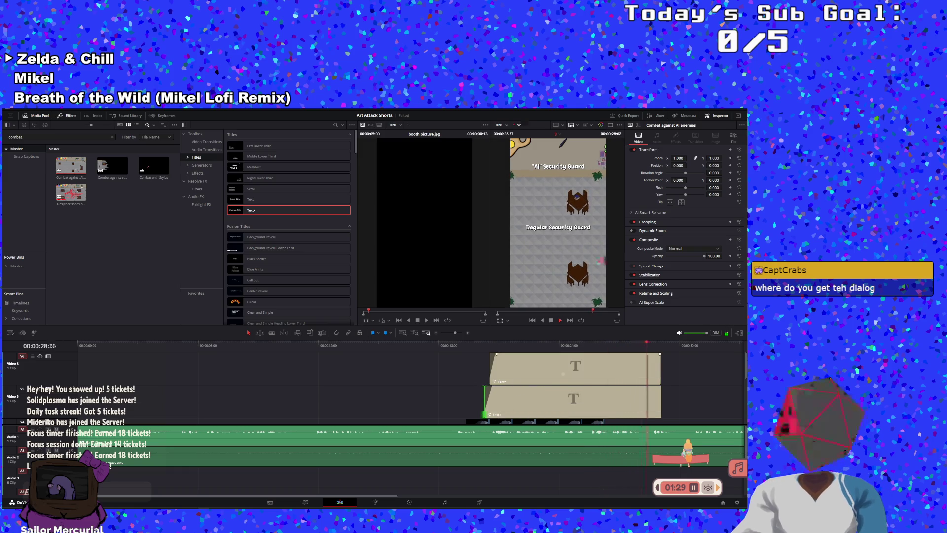
pyautogui.click(551, 321)
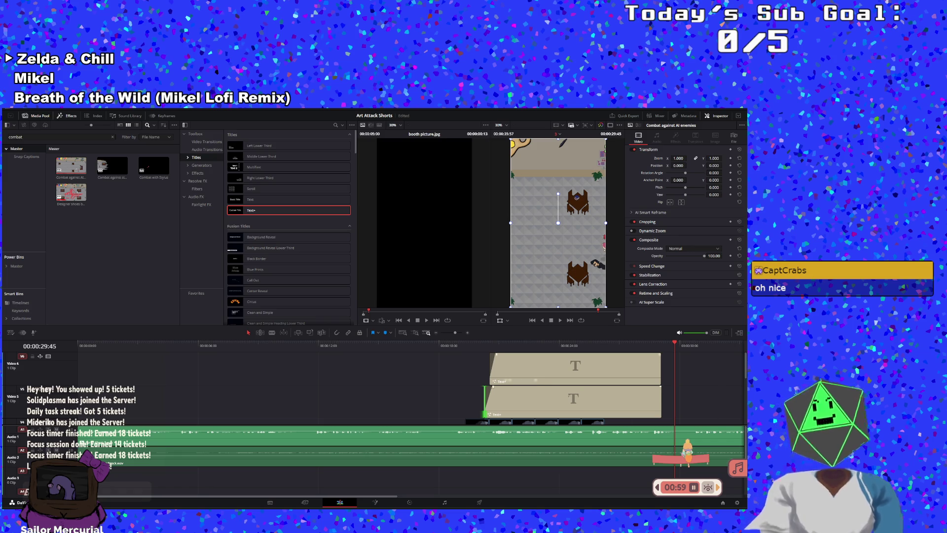
pyautogui.moveTo(492, 361); pyautogui.dragTo(523, 361)
# - Replay the labelled section around 17–20 seconds and trim the first melee idle clip to start later
pyautogui.click(478, 346)
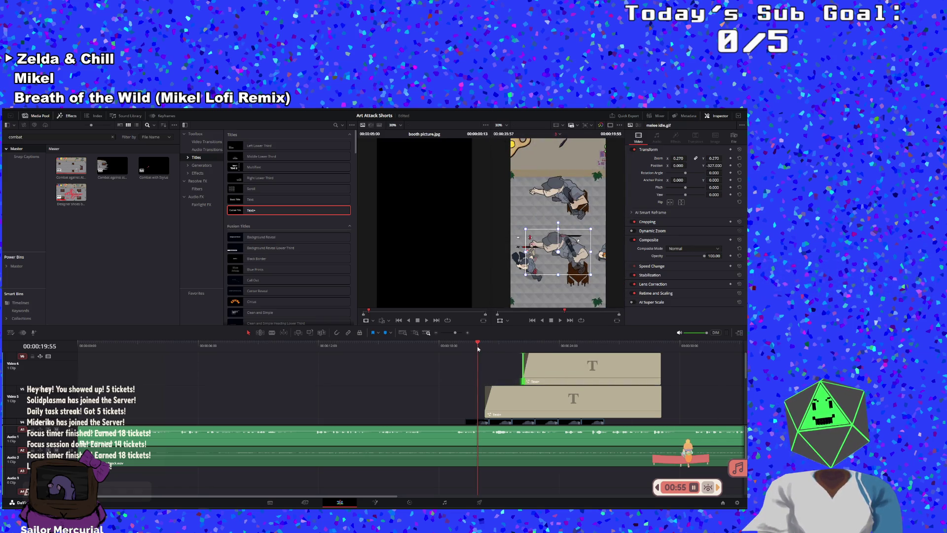
pyautogui.click(561, 320)
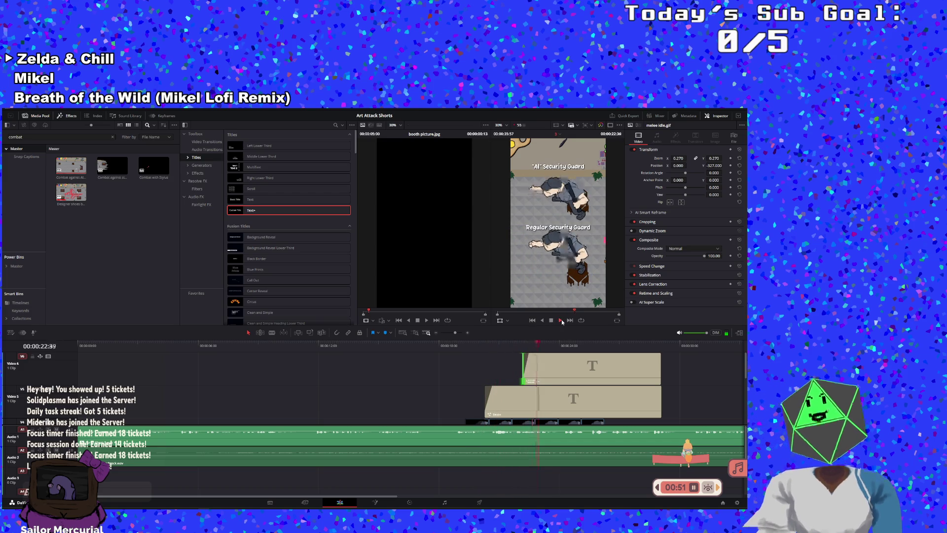
pyautogui.click(428, 346)
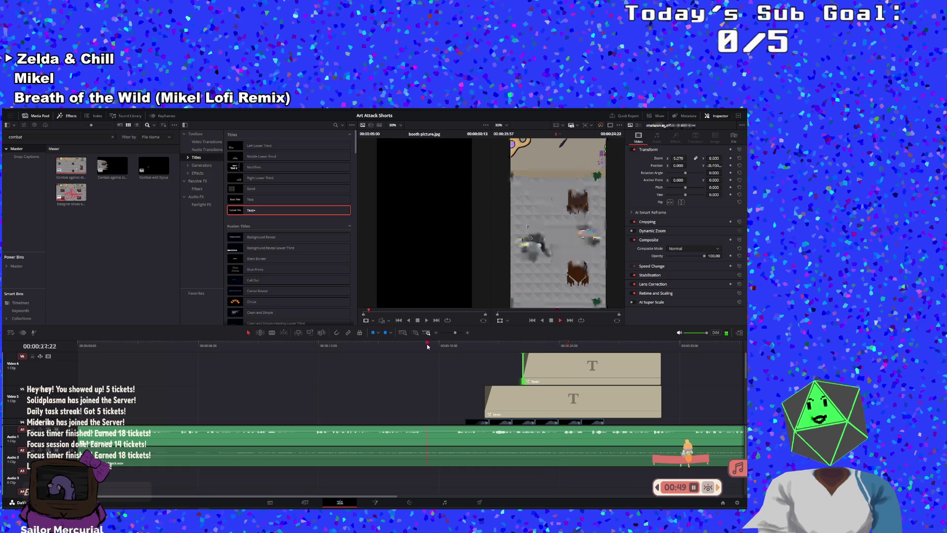
pyautogui.scroll(-2, 517, 372)
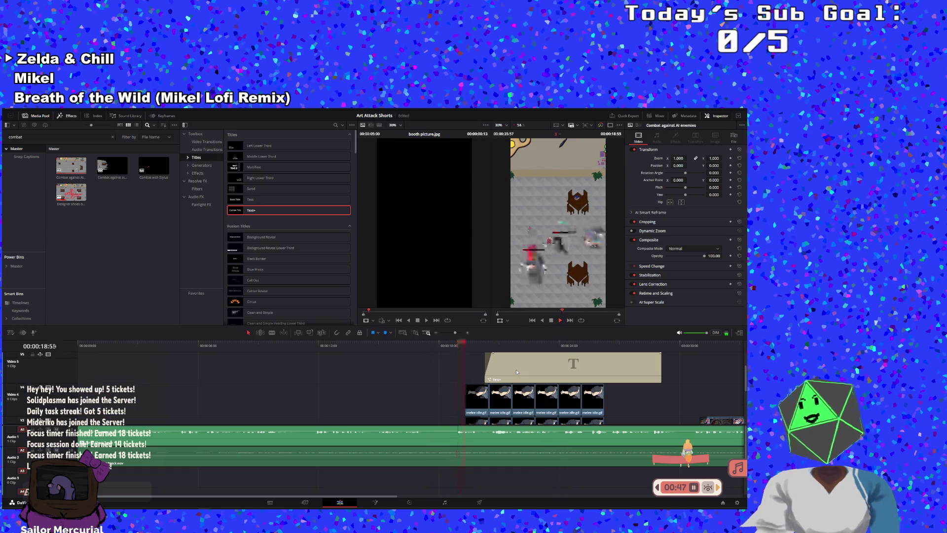
pyautogui.scroll(-2, 516, 369)
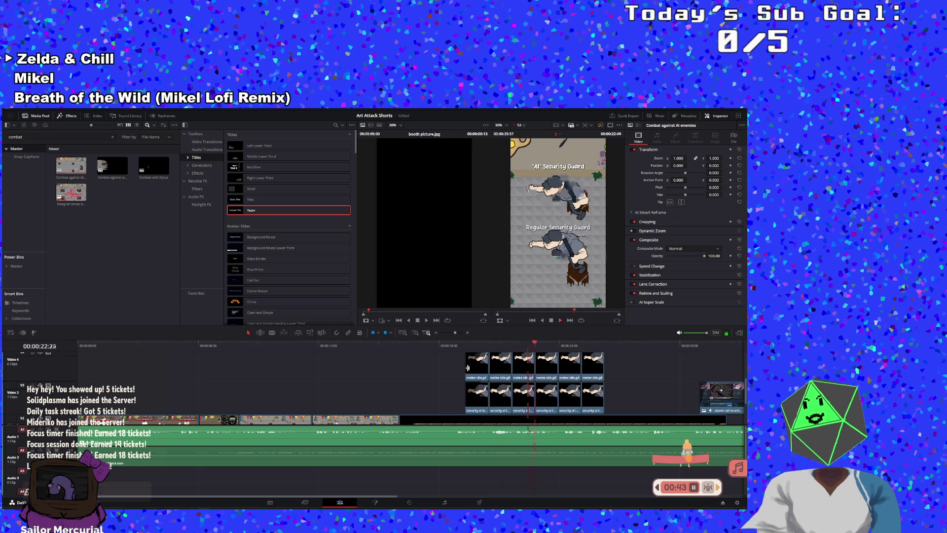
pyautogui.moveTo(468, 367); pyautogui.dragTo(484, 369)
pyautogui.click(454, 345)
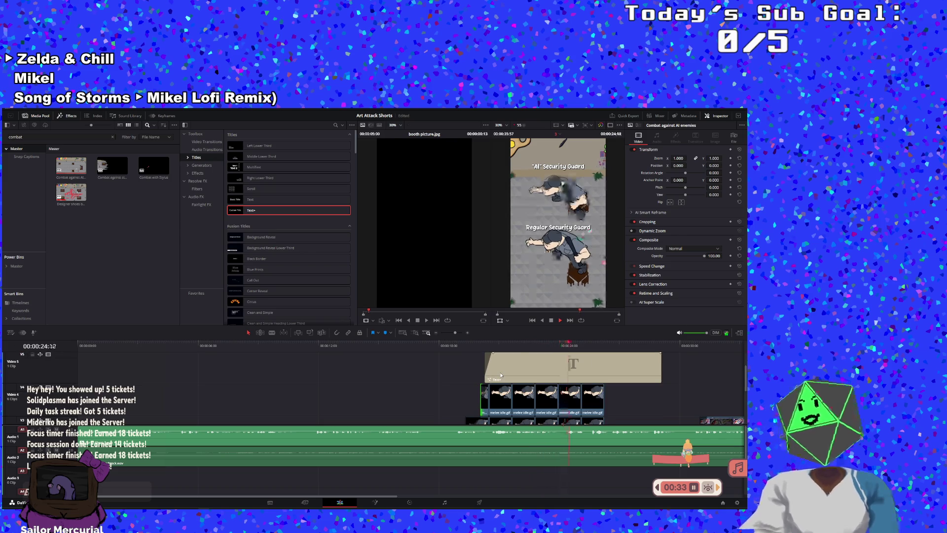
# - Select the Regular Security Guard title and nudge it slightly upward in the viewer
pyautogui.click(569, 371)
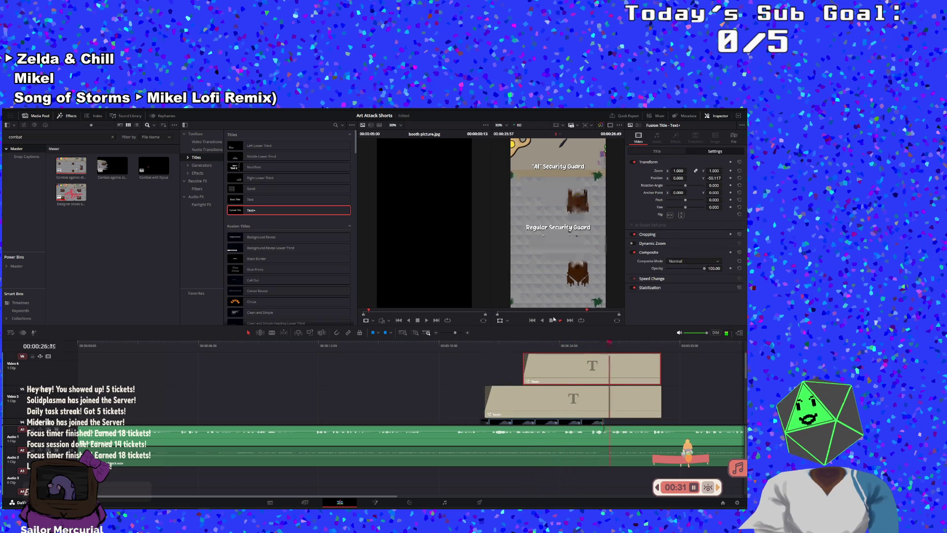
pyautogui.click(553, 319)
pyautogui.moveTo(583, 279); pyautogui.dragTo(584, 272)
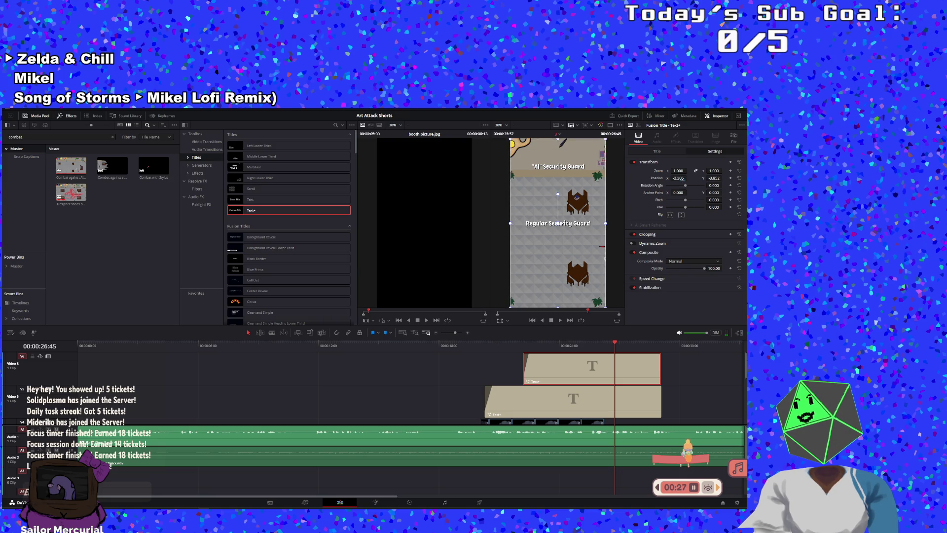